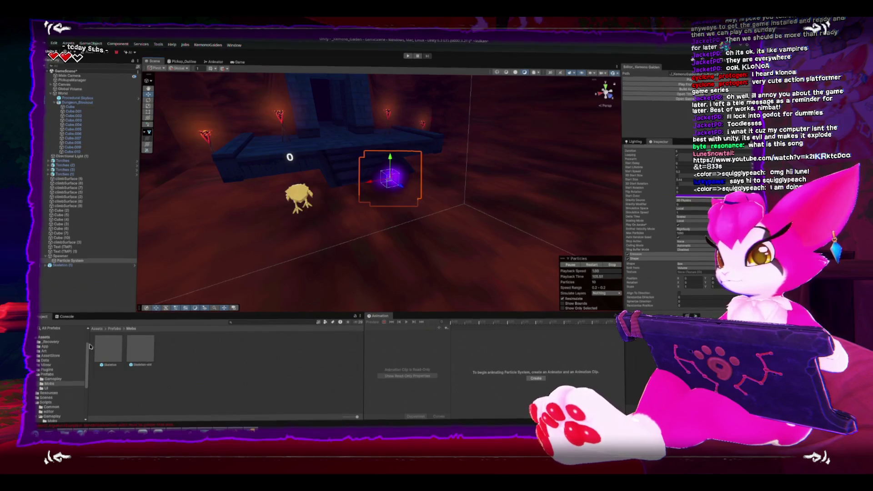
# Review the NetworkManager prefab in Resources, then select Spawner with the Mobs prefab folder showing
pyautogui.click(53, 379)
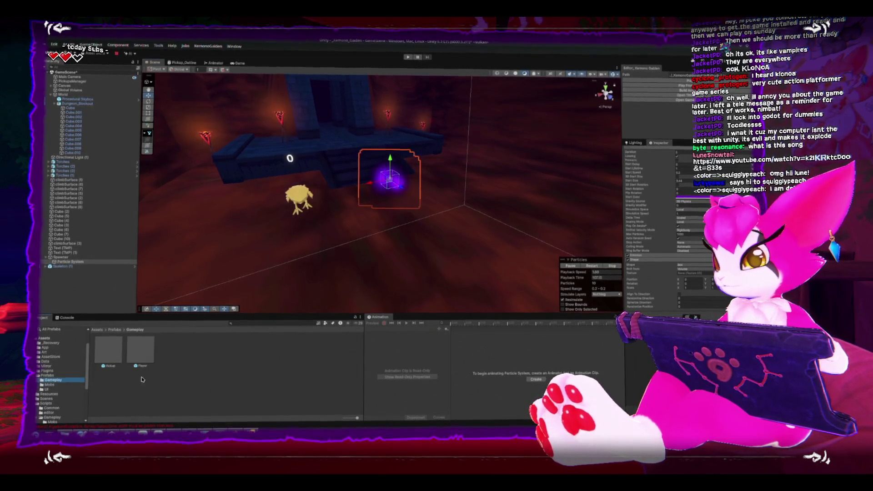
pyautogui.click(69, 394)
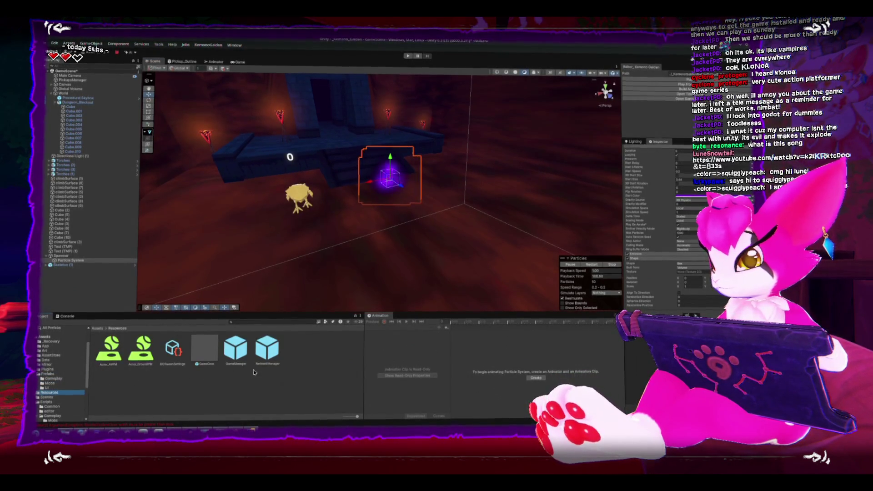
pyautogui.click(266, 362)
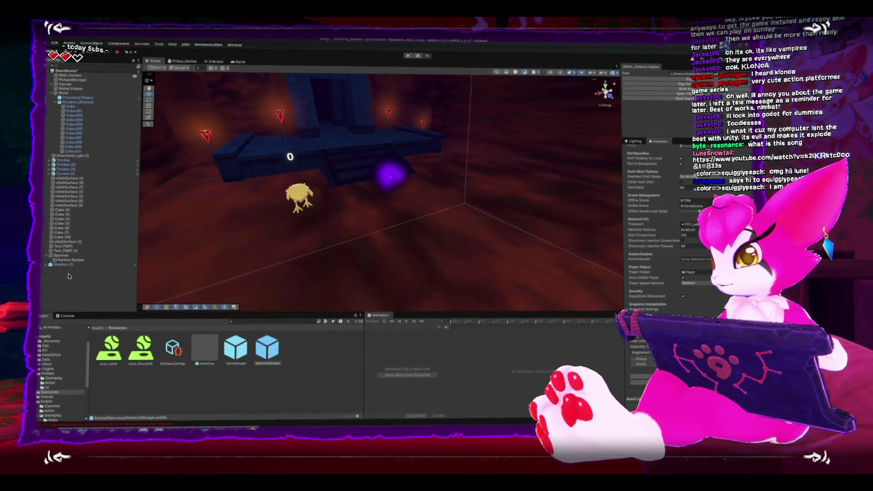
pyautogui.click(50, 383)
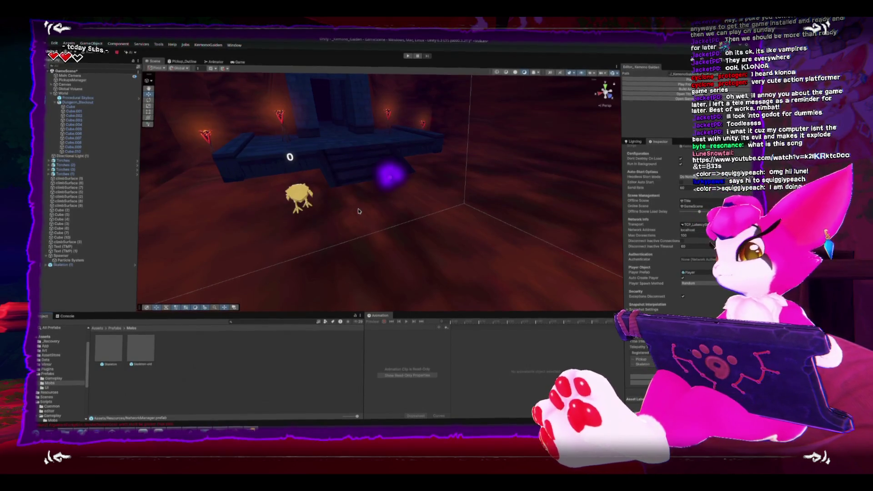
pyautogui.click(64, 257)
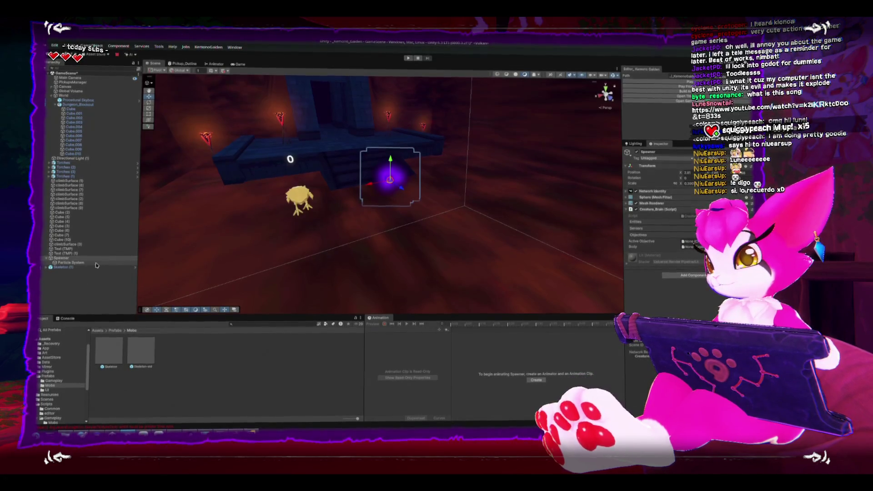
# Create an empty child GameObject named Sensors under the Spawner object
pyautogui.click(74, 258)
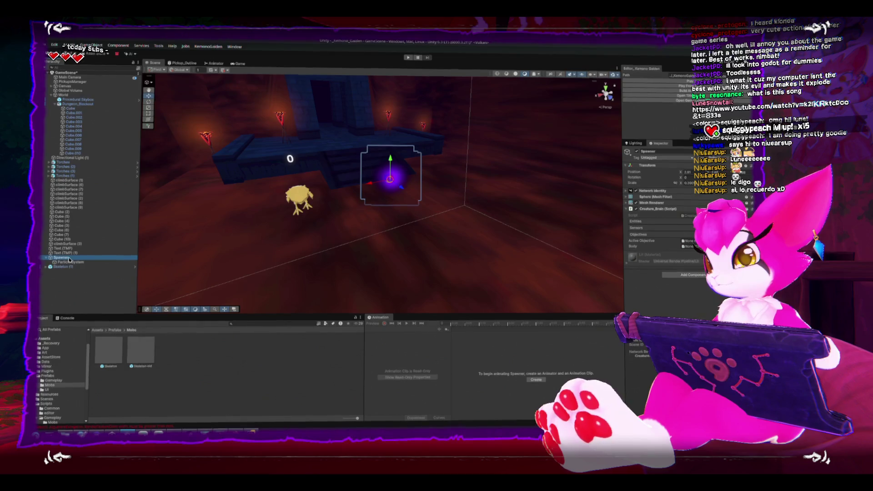
pyautogui.click(48, 268)
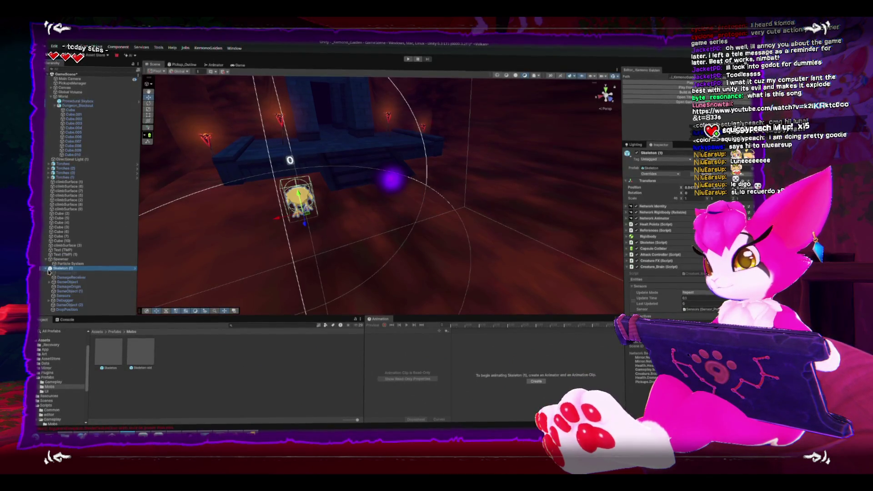
pyautogui.click(64, 259)
pyautogui.rightClick(68, 259)
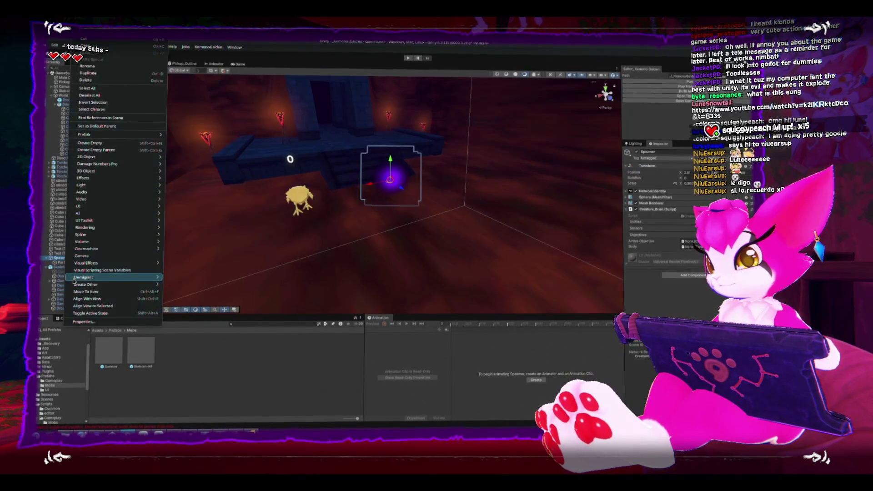
pyautogui.click(122, 144)
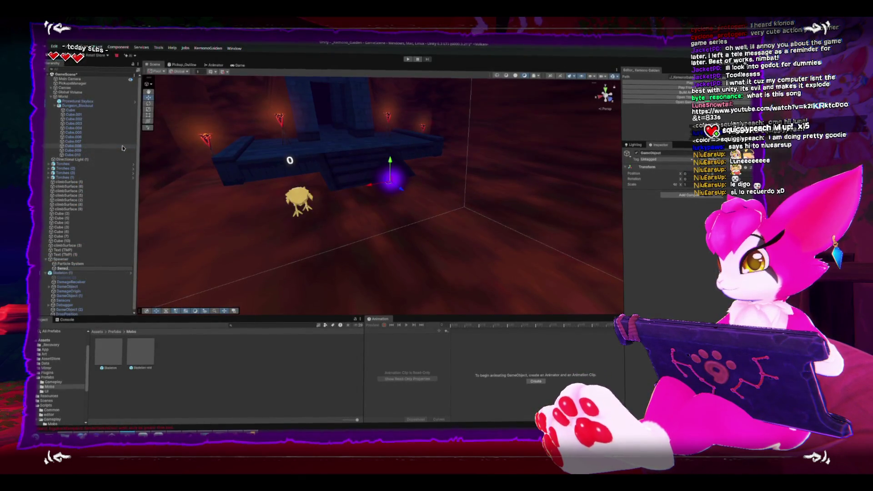
pyautogui.write('rs')
pyautogui.press('Return')
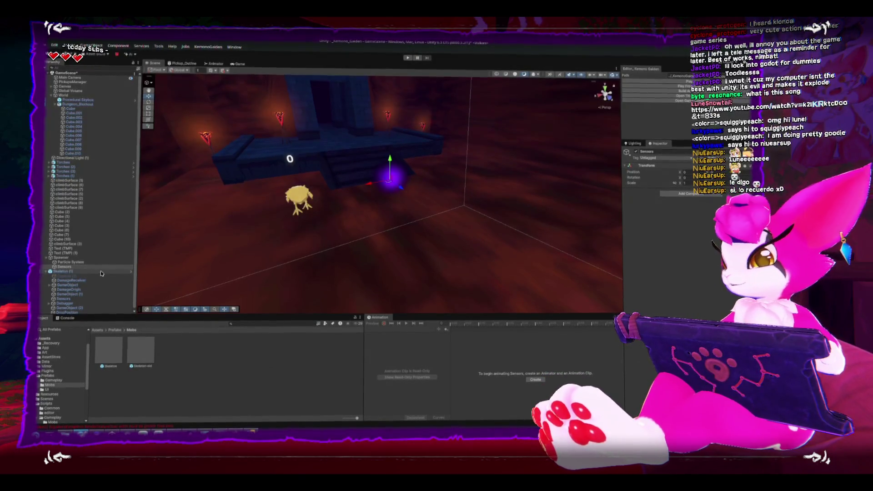
pyautogui.click(64, 258)
# Add a Sensor_Proximity component to Sensors and raise its radius from 2 to about 7
pyautogui.moveTo(350, 242); pyautogui.dragTo(309, 228)
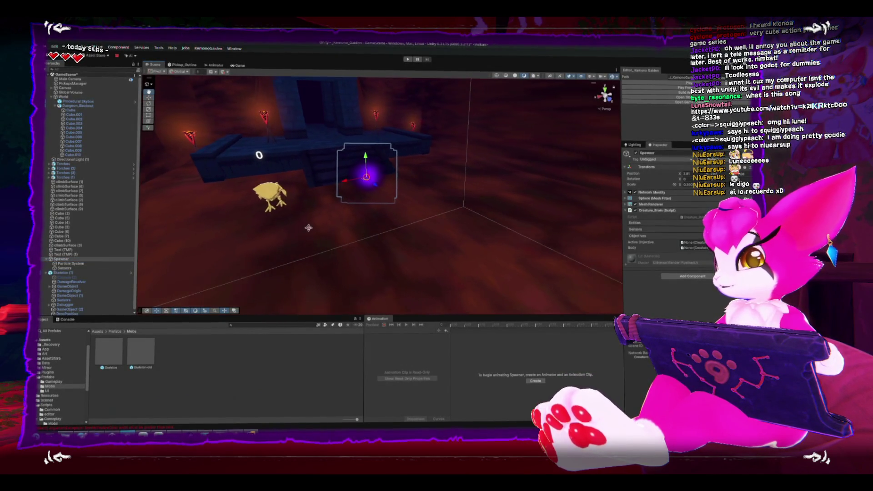
pyautogui.click(54, 268)
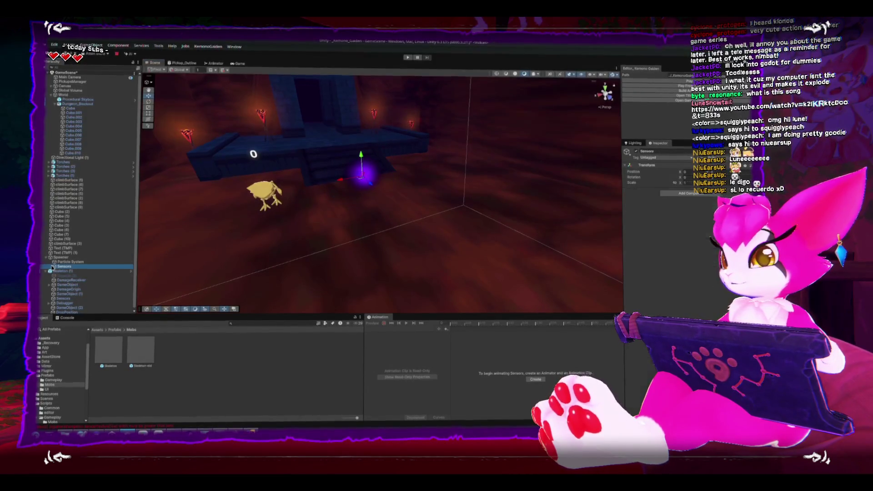
pyautogui.click(694, 193)
pyautogui.write('ensor')
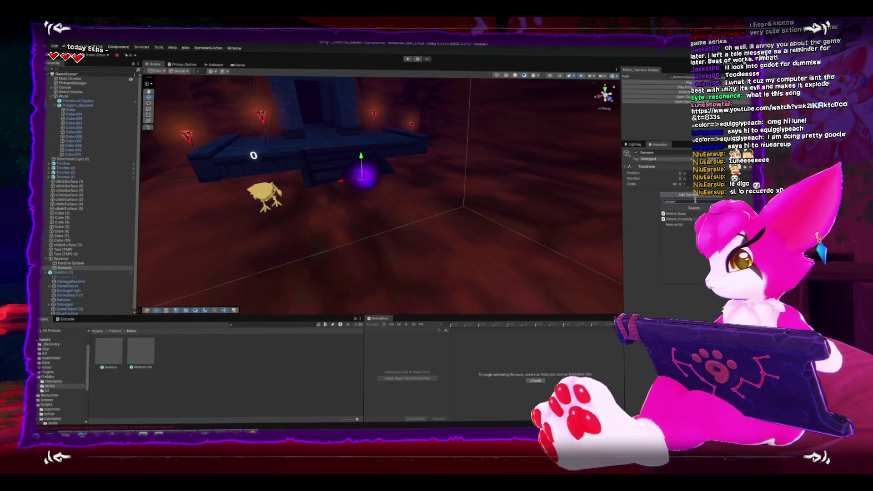
pyautogui.click(675, 219)
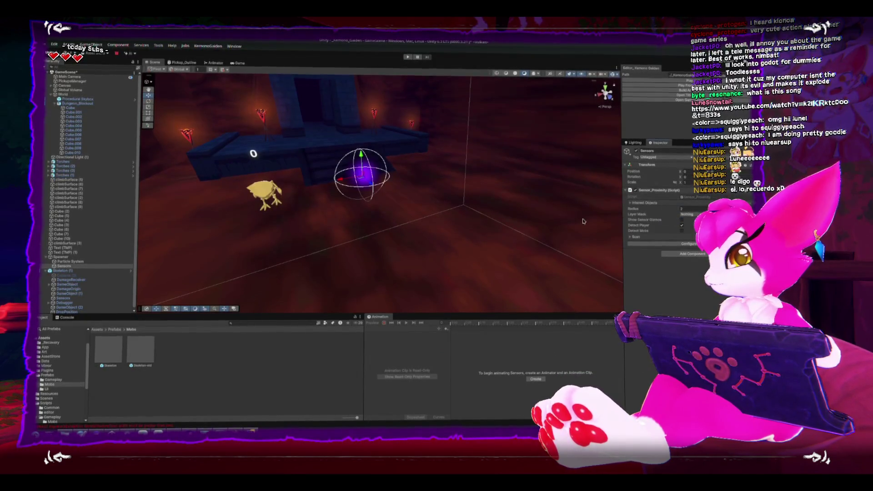
pyautogui.moveTo(480, 221)
pyautogui.mouseDown()
pyautogui.moveTo(452, 220)
pyautogui.moveTo(429, 199)
pyautogui.mouseUp()
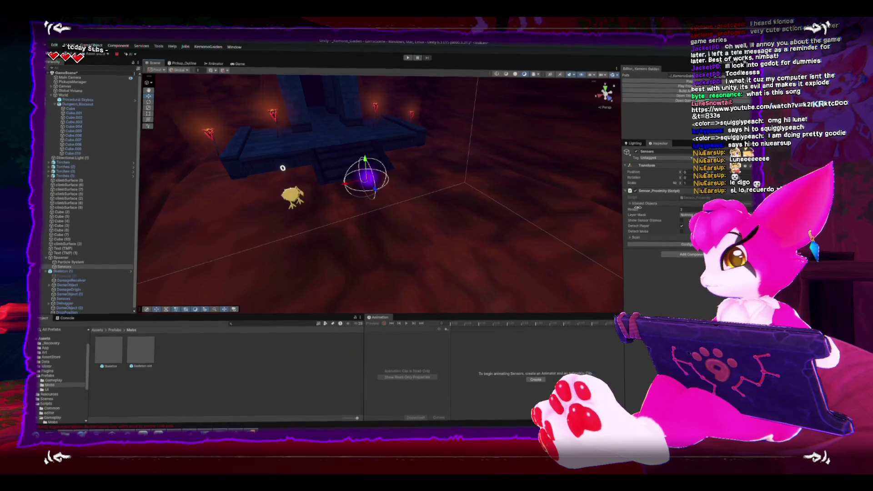
pyautogui.moveTo(678, 209); pyautogui.dragTo(694, 208)
pyautogui.moveTo(283, 168)
pyautogui.mouseDown()
pyautogui.moveTo(279, 176)
pyautogui.moveTo(433, 150)
pyautogui.moveTo(543, 209)
pyautogui.moveTo(500, 195)
pyautogui.moveTo(444, 147)
pyautogui.moveTo(576, 203)
pyautogui.moveTo(370, 120)
pyautogui.moveTo(436, 152)
pyautogui.moveTo(474, 197)
pyautogui.moveTo(411, 177)
pyautogui.mouseUp()
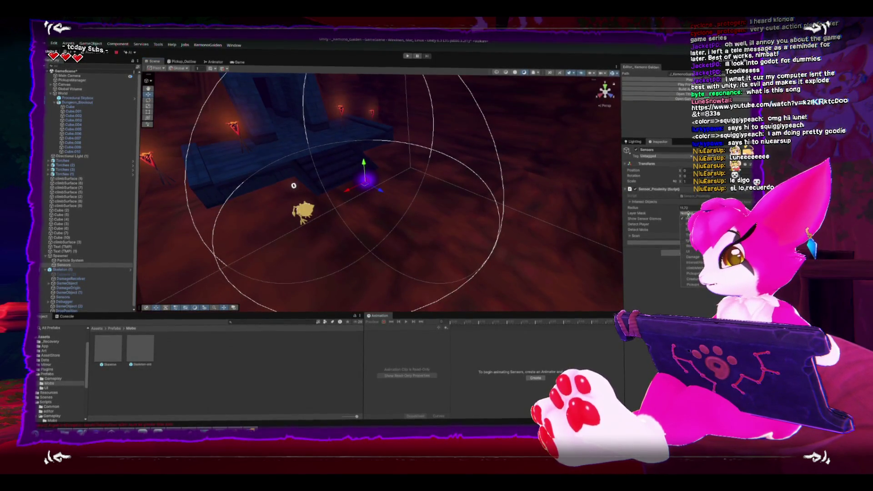
# Check which layers the Sensors object's proximity sensor detects
pyautogui.click(303, 211)
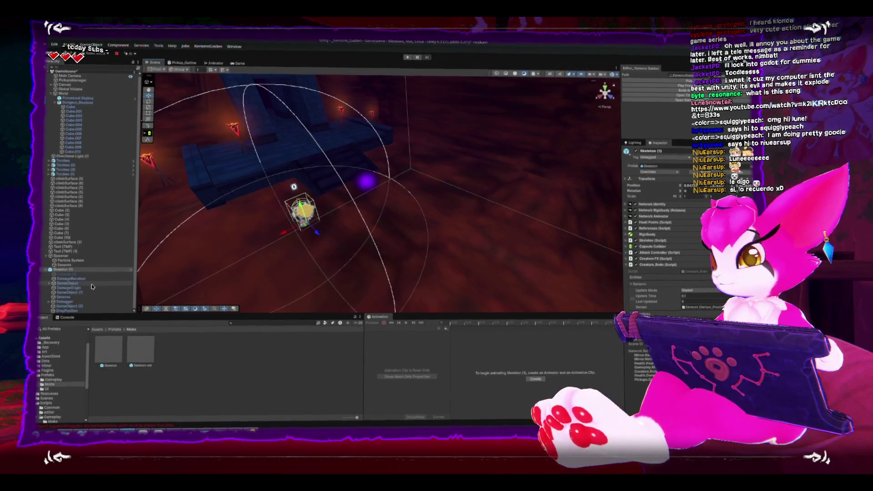
pyautogui.click(58, 299)
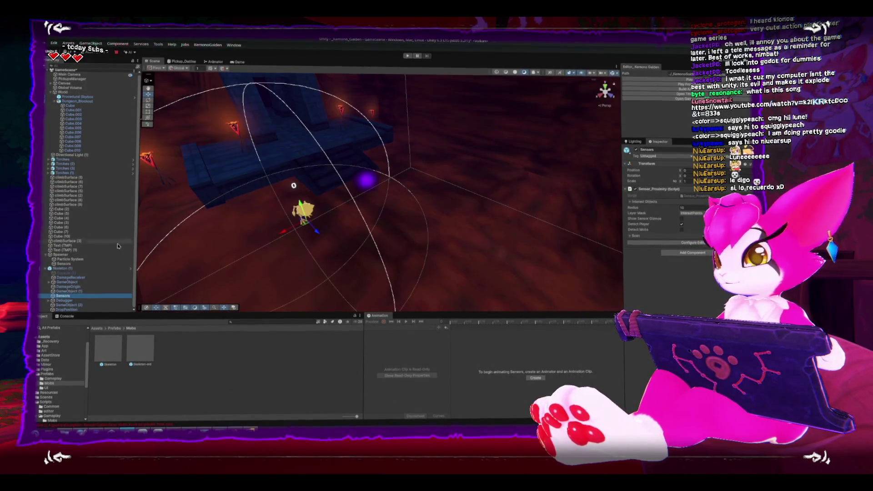
pyautogui.click(117, 264)
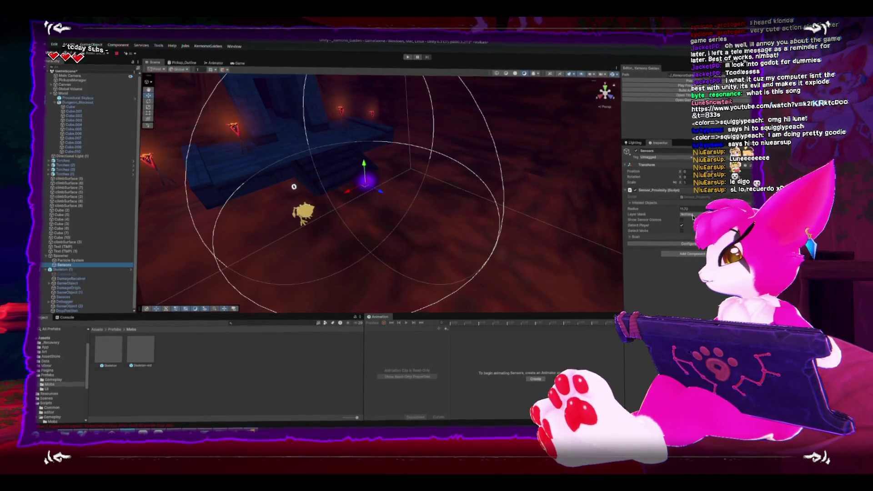
pyautogui.click(692, 216)
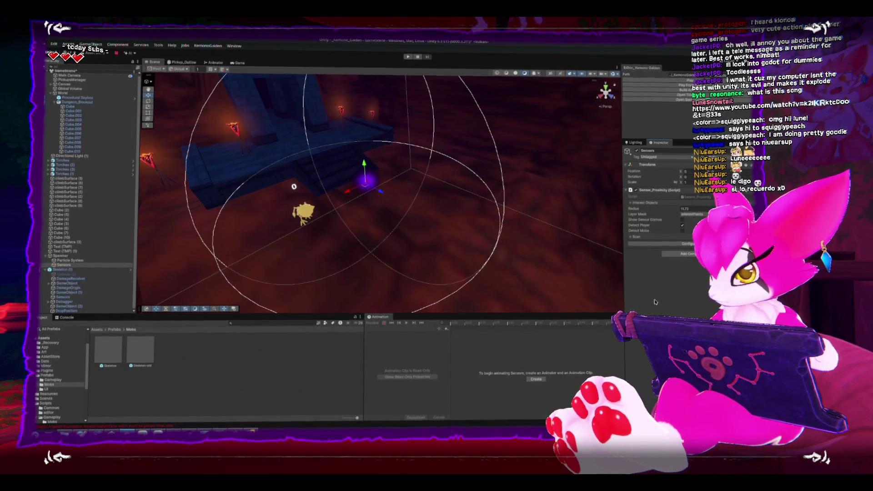
# Assign Sensors to the Spawner's Creature_Brain sensor slot and set Update Mode to Repeat
pyautogui.click(61, 255)
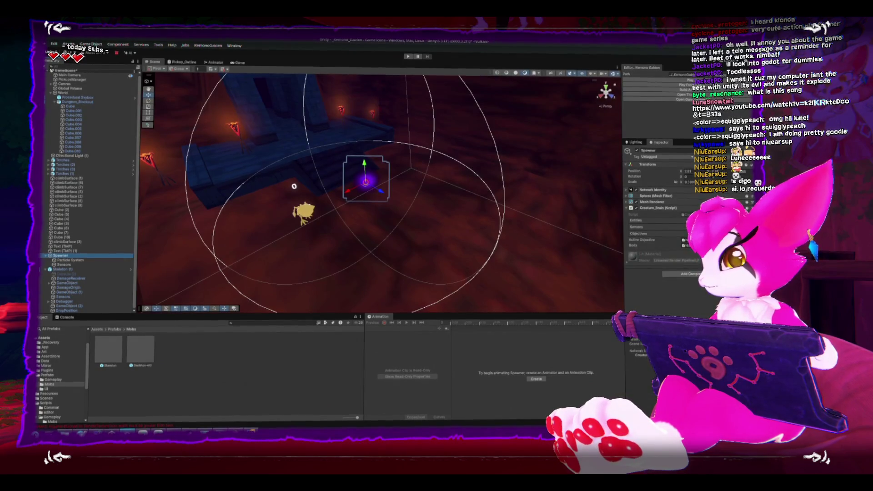
pyautogui.moveTo(65, 265); pyautogui.dragTo(677, 251)
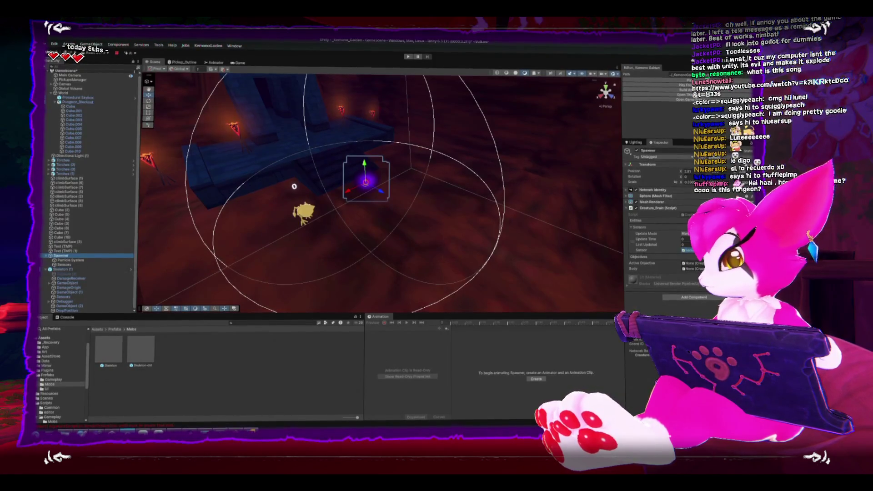
pyautogui.click(688, 233)
pyautogui.click(690, 251)
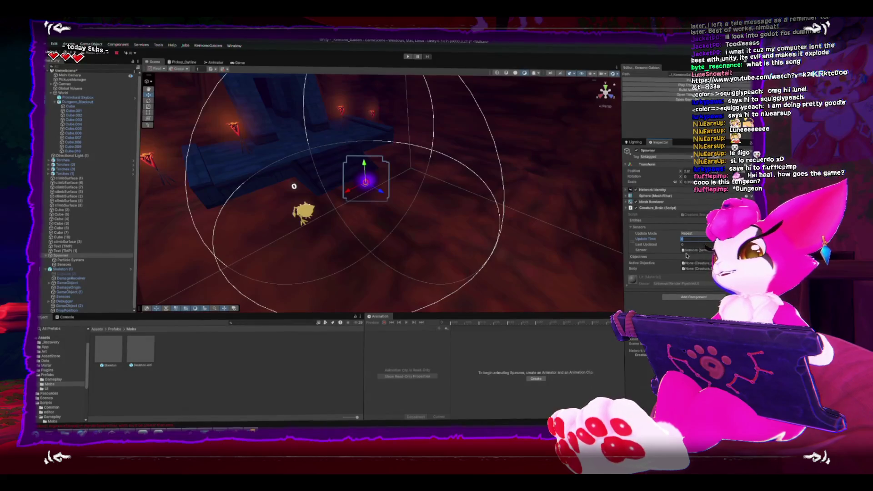
pyautogui.moveTo(267, 145)
pyautogui.mouseDown()
pyautogui.moveTo(386, 182)
pyautogui.moveTo(306, 236)
pyautogui.moveTo(450, 196)
pyautogui.moveTo(335, 183)
pyautogui.moveTo(353, 170)
pyautogui.moveTo(327, 124)
pyautogui.moveTo(300, 185)
pyautogui.moveTo(283, 149)
pyautogui.moveTo(413, 190)
pyautogui.moveTo(413, 173)
pyautogui.moveTo(448, 191)
pyautogui.moveTo(453, 211)
pyautogui.moveTo(330, 228)
pyautogui.moveTo(296, 158)
pyautogui.moveTo(413, 157)
pyautogui.moveTo(295, 237)
pyautogui.moveTo(309, 227)
pyautogui.moveTo(266, 234)
pyautogui.mouseUp()
pyautogui.click(291, 225)
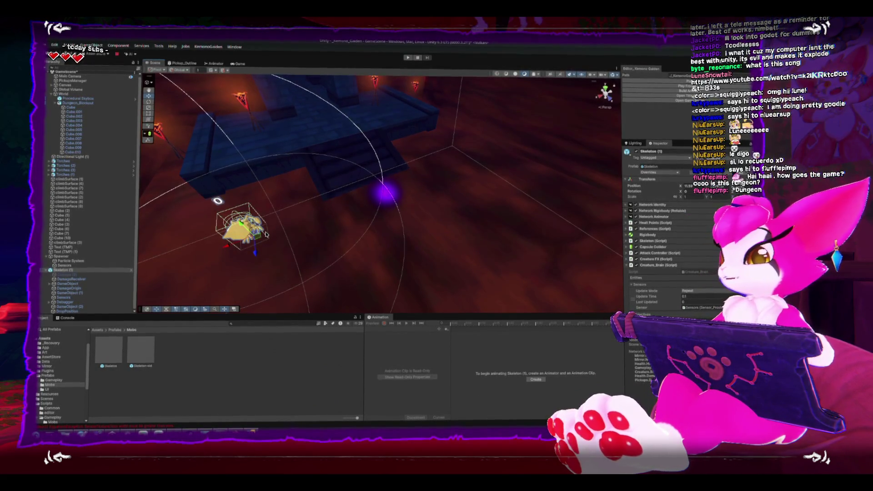
pyautogui.click(70, 256)
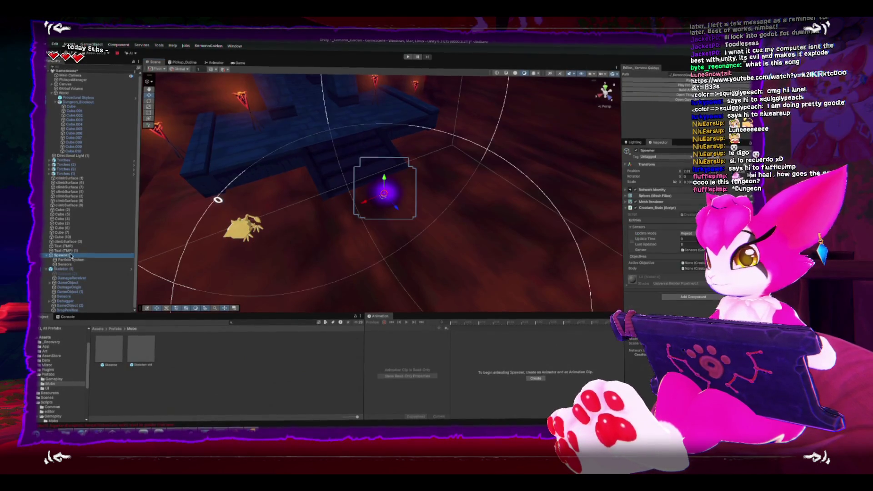
pyautogui.moveTo(391, 173)
pyautogui.mouseDown()
pyautogui.moveTo(429, 136)
pyautogui.moveTo(475, 132)
pyautogui.moveTo(364, 170)
pyautogui.mouseUp()
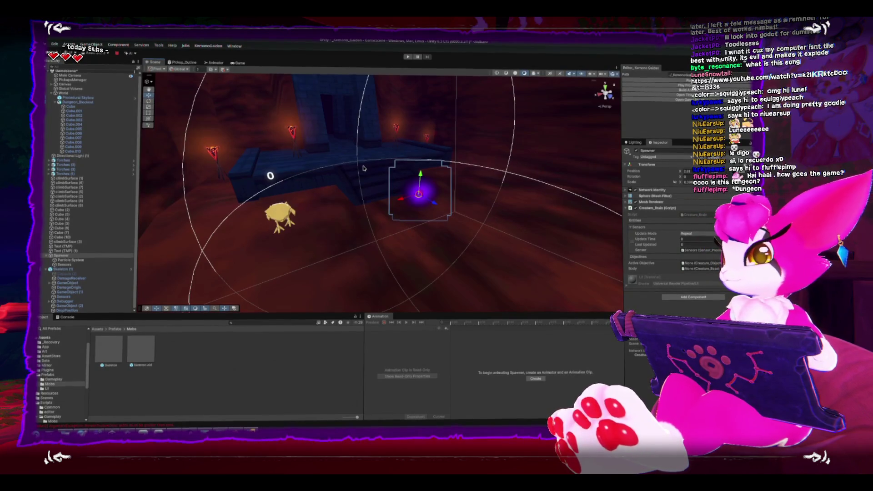
pyautogui.moveTo(363, 168)
pyautogui.mouseDown()
pyautogui.moveTo(326, 179)
pyautogui.moveTo(378, 185)
pyautogui.mouseUp()
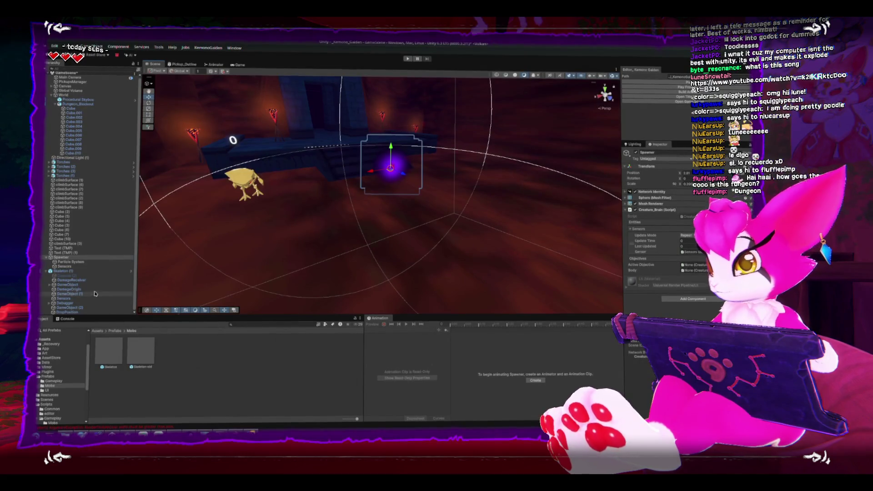
# Add an Objective_Idle script component to the Spawner
pyautogui.click(692, 298)
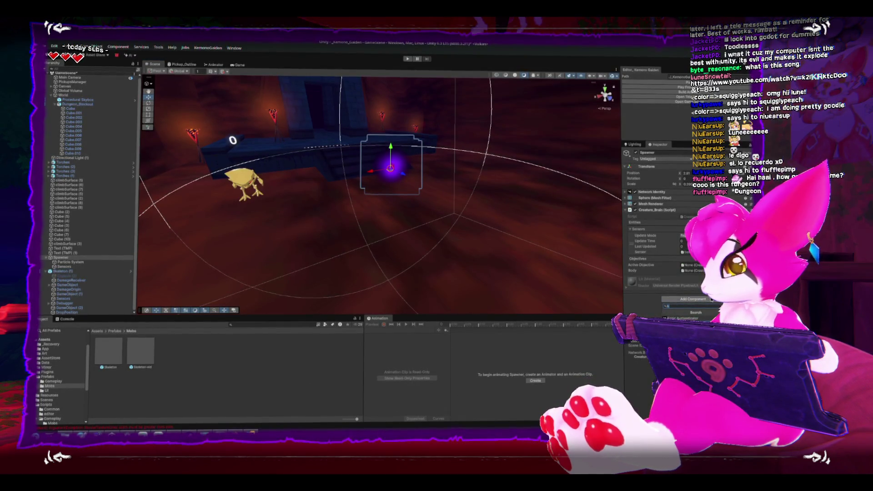
pyautogui.write('i')
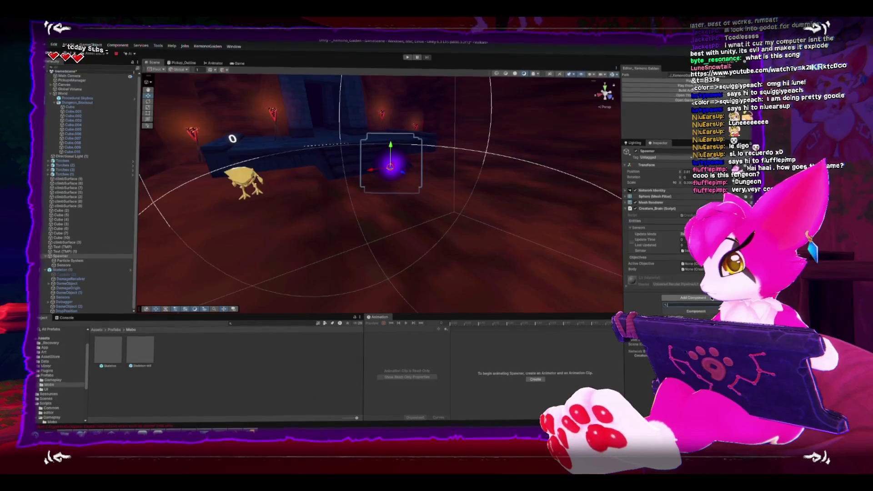
pyautogui.press('Return')
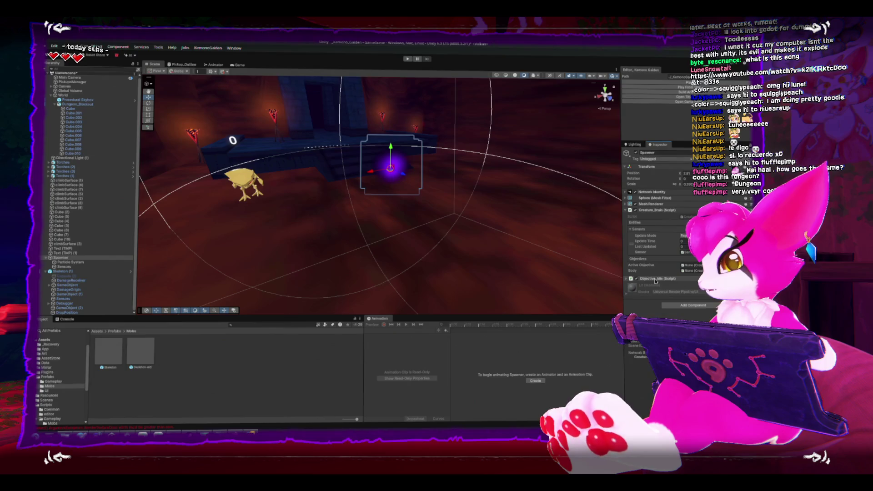
# Put Objective_Idle into the brain's Objectives list and view the Objective_Idle script's code
pyautogui.click(655, 279)
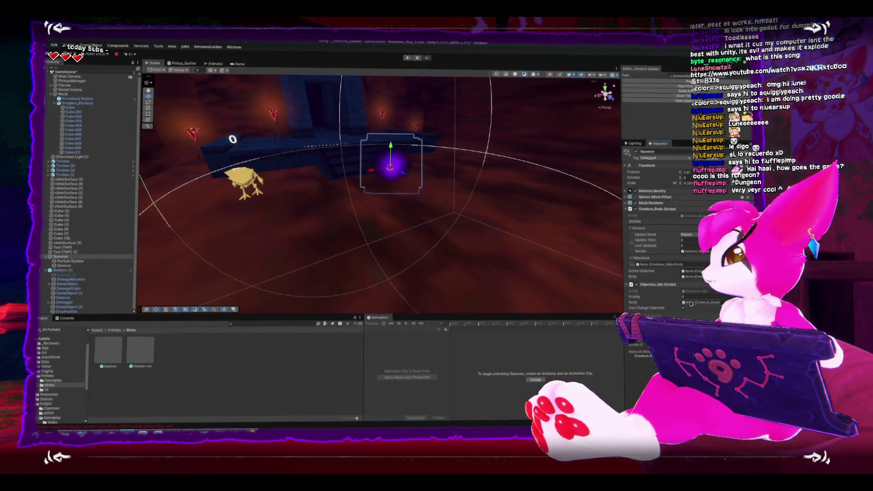
pyautogui.moveTo(655, 277); pyautogui.dragTo(655, 264)
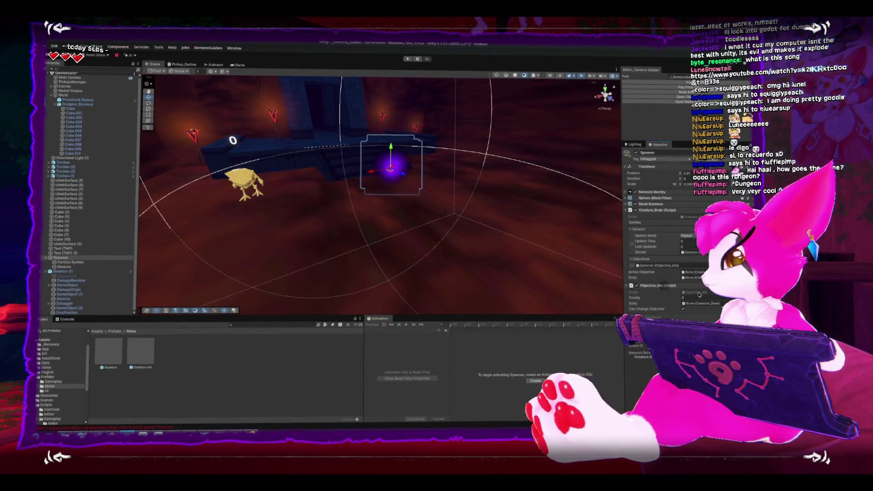
pyautogui.click(311, 357)
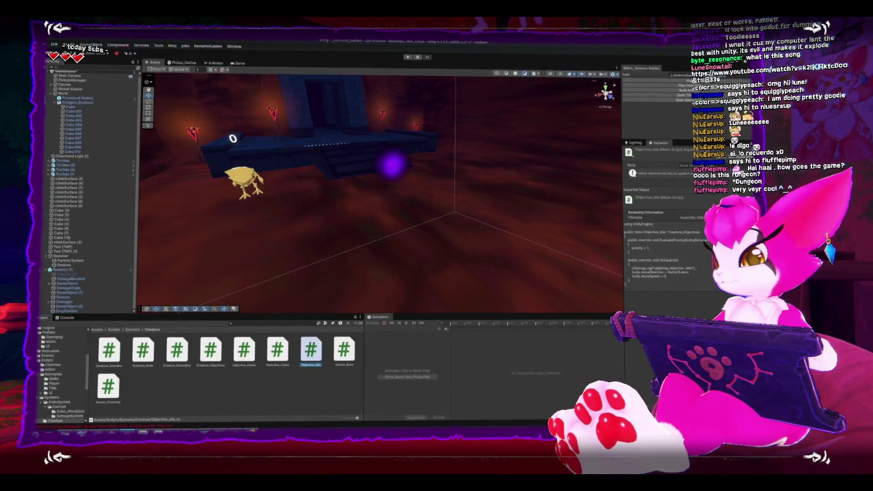
# Alt-Tab to the UI_Concept HUD mockup in Clip Studio Paint
pyautogui.hotkey('alt', 'Tab')
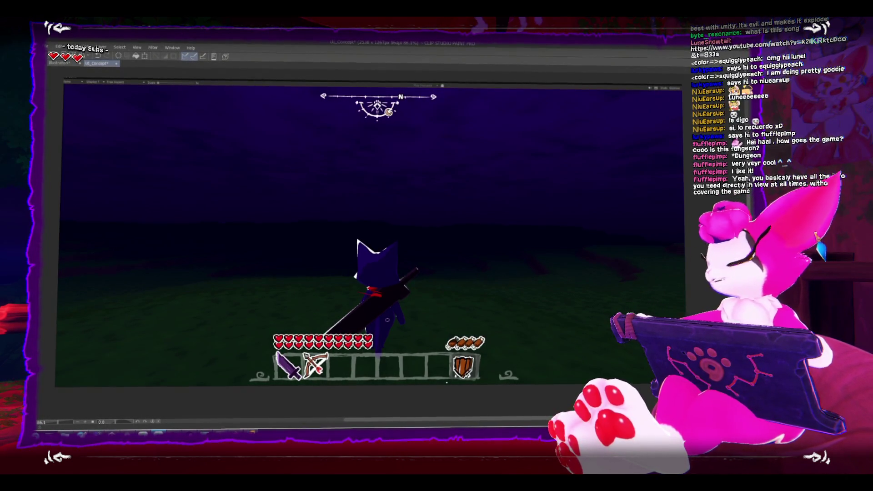
# Restore the hidden palettes and select a layer inside the Hunger folder
pyautogui.scroll(3, 481, 350)
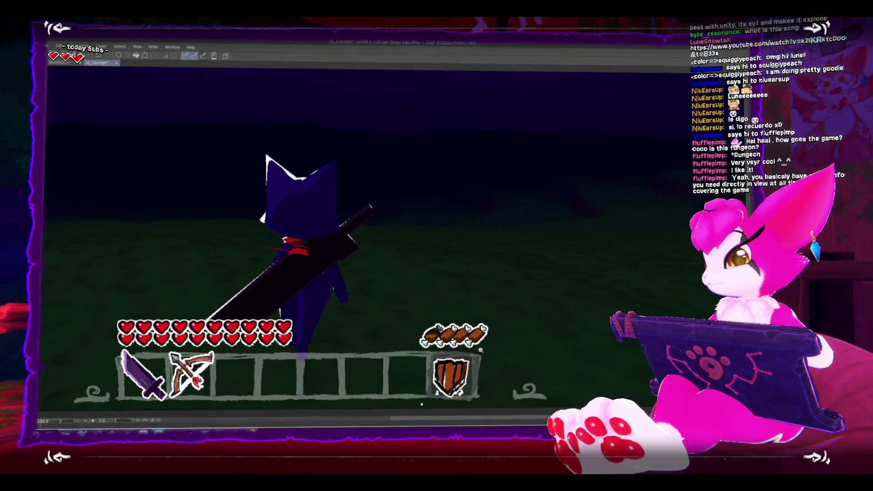
pyautogui.press('Tab')
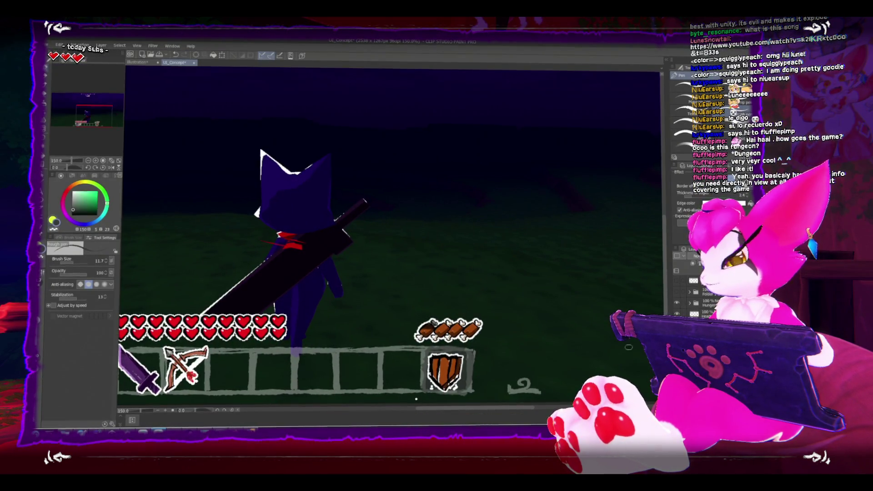
pyautogui.click(690, 304)
pyautogui.click(701, 315)
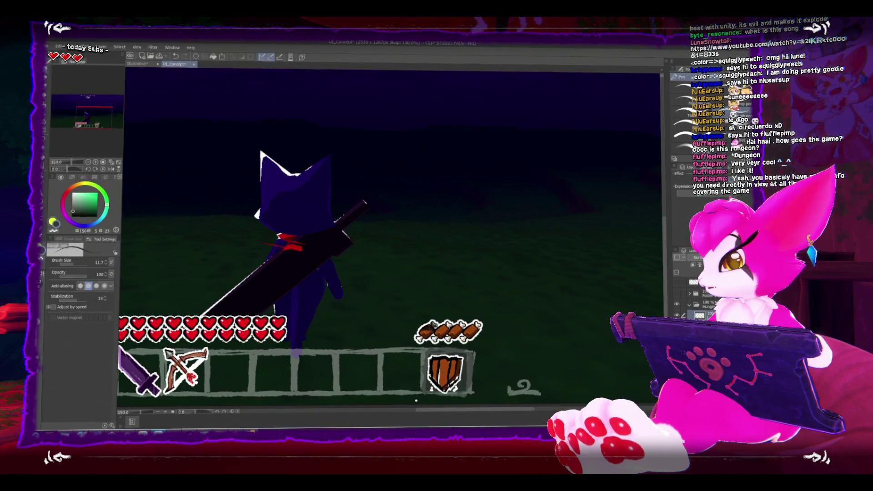
# Delete drumstick icons from the hunger bar, undoing extras until a single drumstick remains
pyautogui.press('Delete')
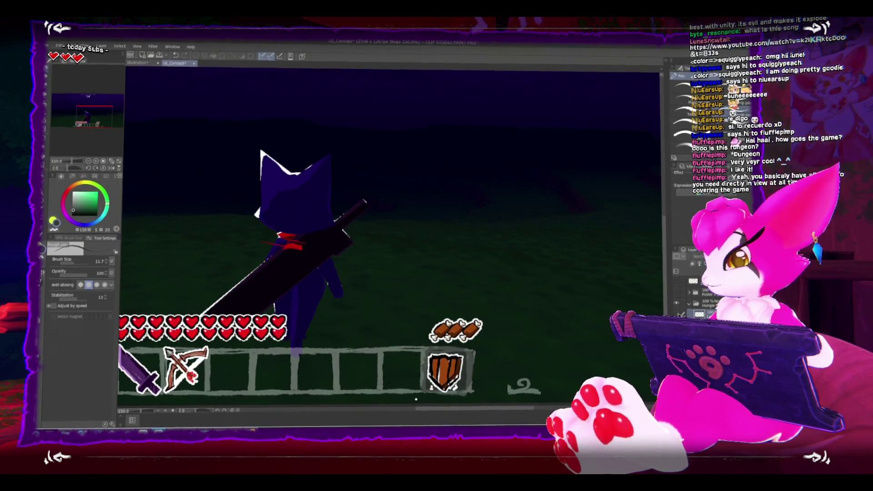
pyautogui.moveTo(423, 305)
pyautogui.mouseDown()
pyautogui.moveTo(432, 278)
pyautogui.moveTo(407, 271)
pyautogui.moveTo(439, 265)
pyautogui.mouseUp()
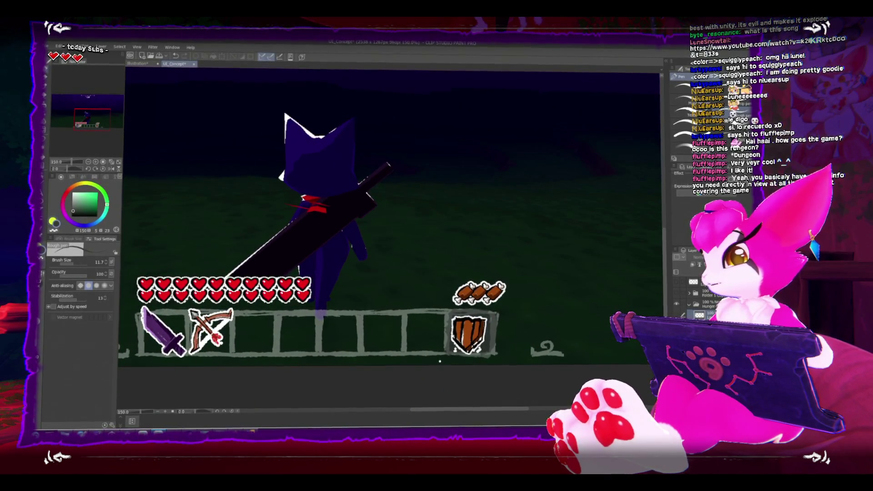
pyautogui.press('Delete')
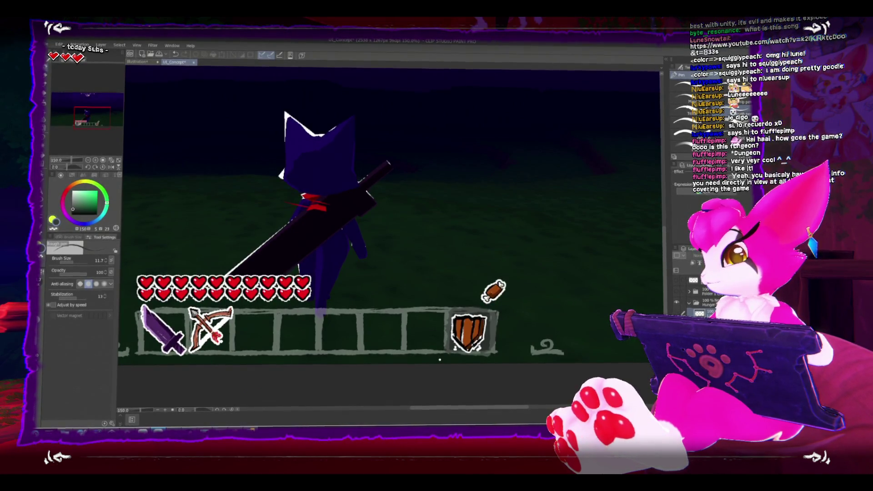
pyautogui.hotkey('ctrl', 'z')
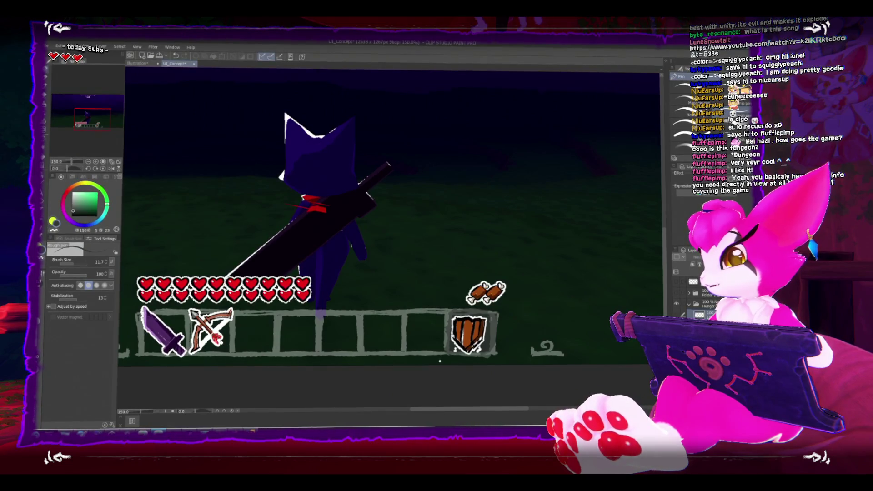
pyautogui.moveTo(440, 361)
pyautogui.mouseDown()
pyautogui.moveTo(458, 355)
pyautogui.moveTo(438, 355)
pyautogui.mouseUp()
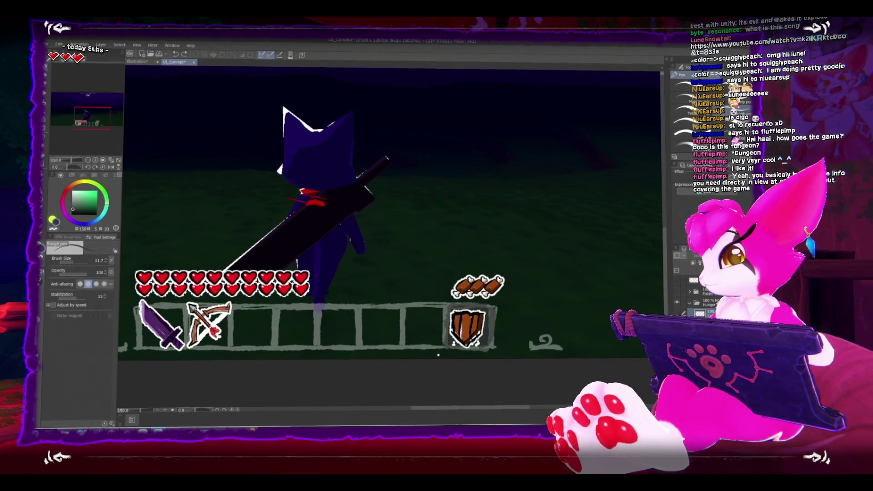
pyautogui.hotkey('ctrl', 'z')
pyautogui.hotkey('ctrl', 'z')
pyautogui.moveTo(438, 356); pyautogui.dragTo(482, 355)
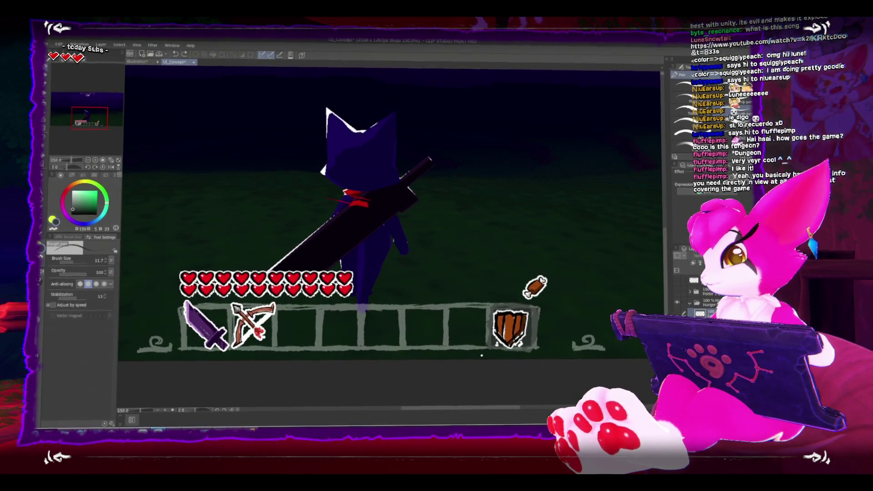
pyautogui.hotkey('ctrl', 'y')
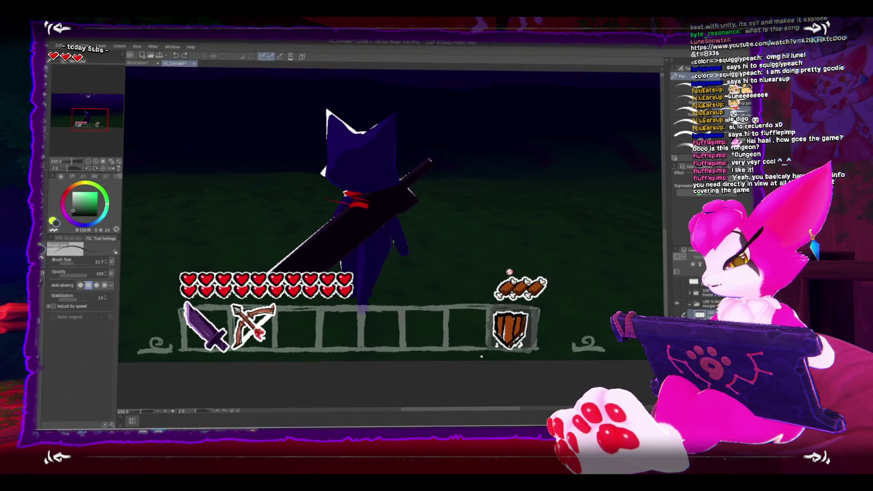
pyautogui.hotkey('ctrl', 'y')
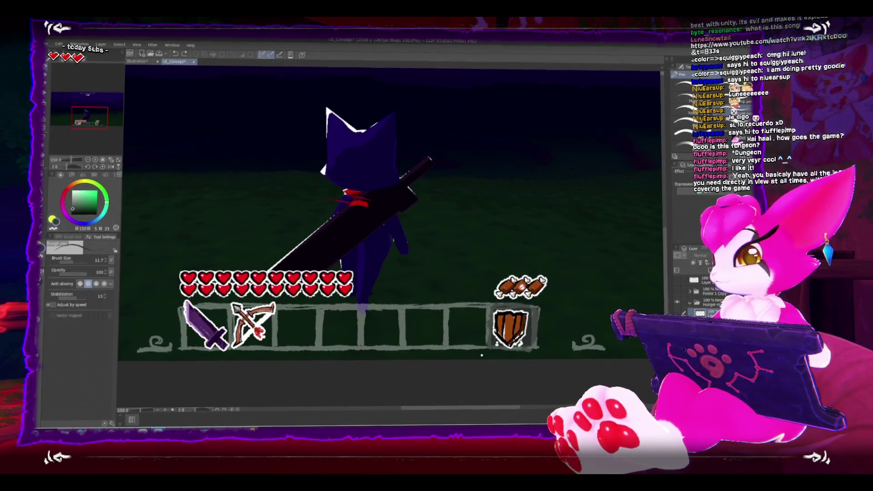
pyautogui.hotkey('ctrl', 'z')
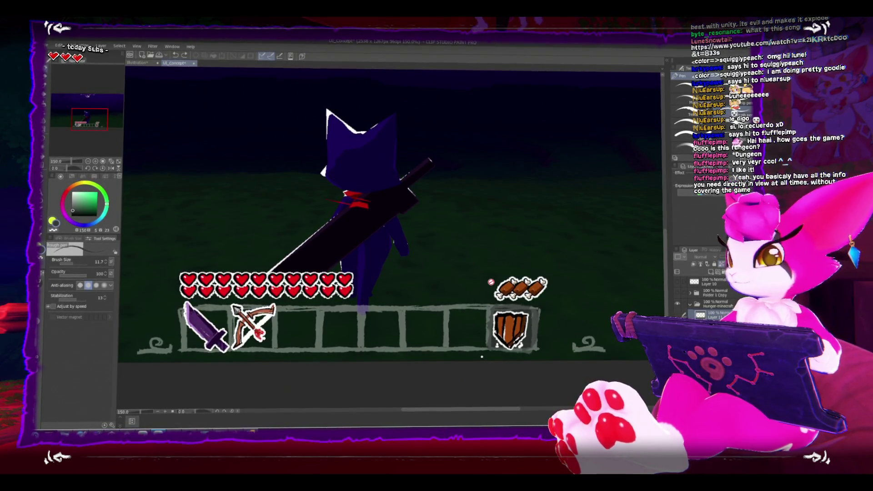
pyautogui.hotkey('ctrl', '-')
pyautogui.hotkey('ctrl', '-')
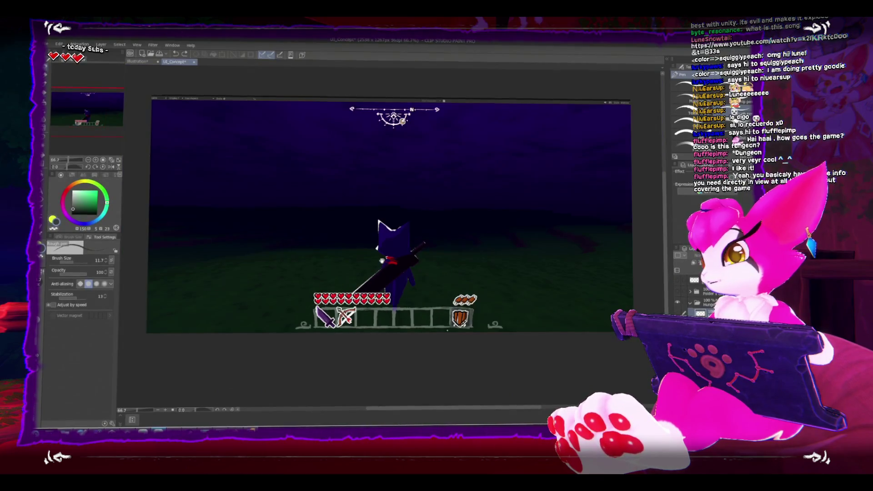
# Move the row of hearts to the mockup's upper-left corner
pyautogui.scroll(1, 387, 228)
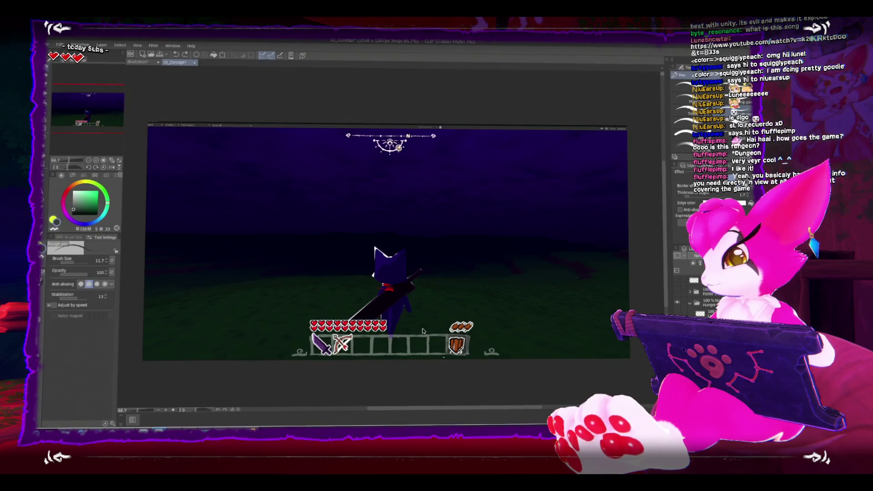
pyautogui.hotkey('ctrl', 't')
pyautogui.moveTo(349, 325)
pyautogui.mouseDown()
pyautogui.moveTo(220, 189)
pyautogui.moveTo(191, 171)
pyautogui.moveTo(238, 171)
pyautogui.moveTo(202, 167)
pyautogui.mouseUp()
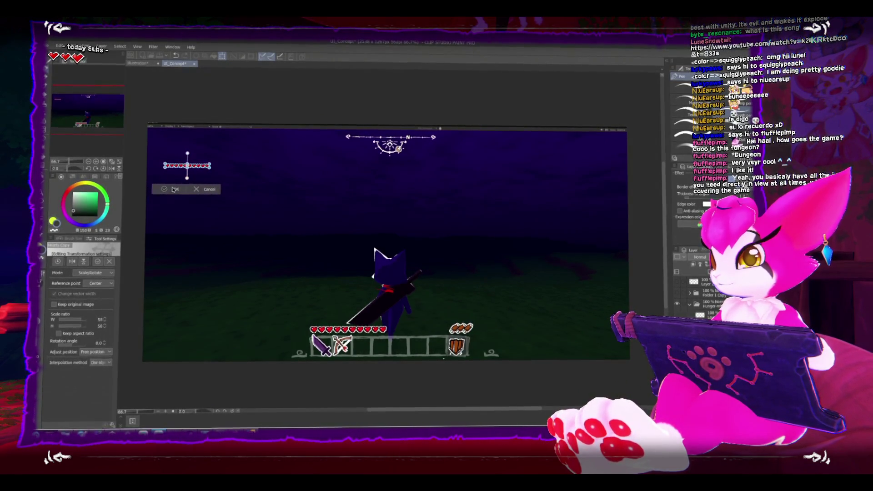
pyautogui.press('Return')
# Lasso-select the character's head
pyautogui.scroll(4, 154, 163)
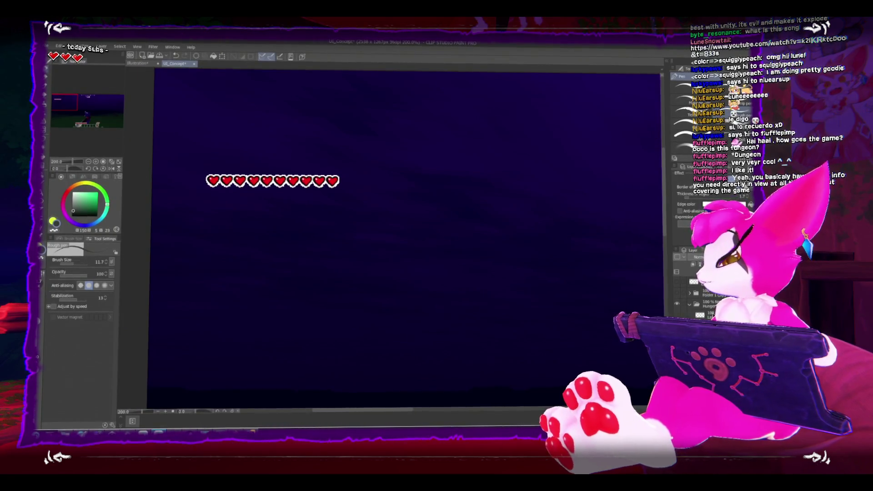
pyautogui.scroll(-2, 398, 244)
pyautogui.scroll(-3, 398, 244)
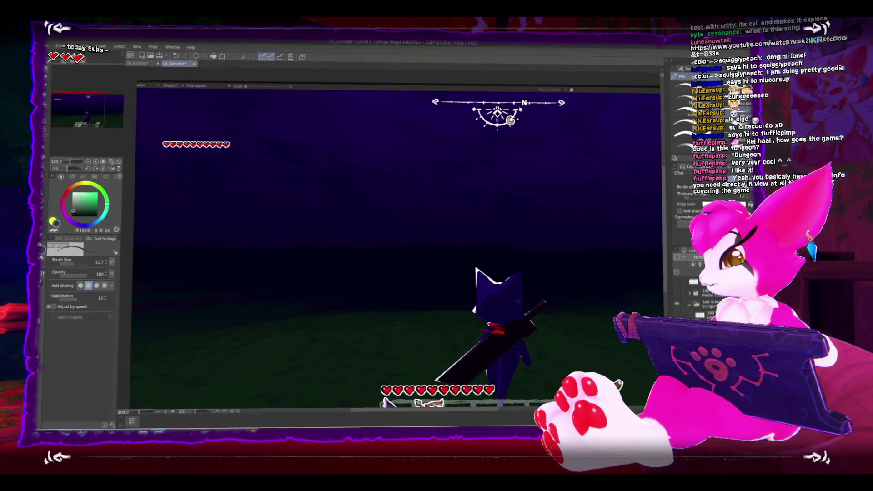
pyautogui.press('m')
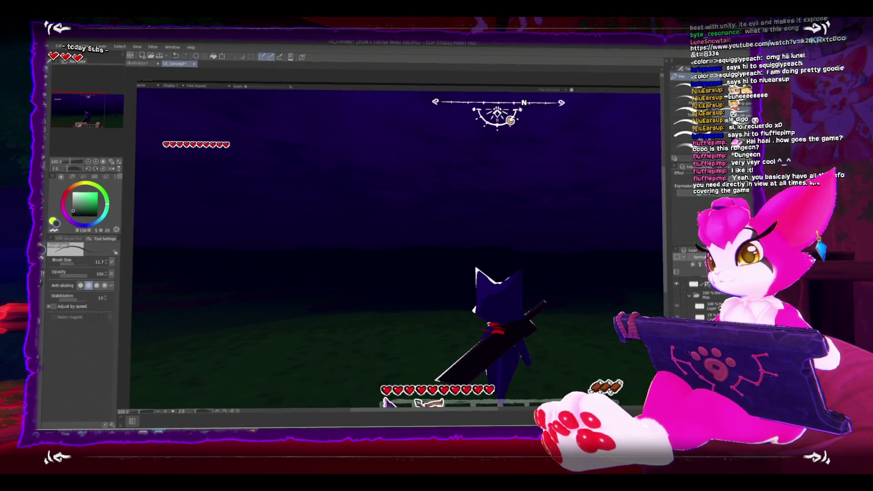
pyautogui.moveTo(442, 221)
pyautogui.mouseDown()
pyautogui.moveTo(406, 214)
pyautogui.moveTo(399, 246)
pyautogui.moveTo(434, 283)
pyautogui.moveTo(463, 272)
pyautogui.moveTo(455, 226)
pyautogui.moveTo(428, 218)
pyautogui.mouseUp()
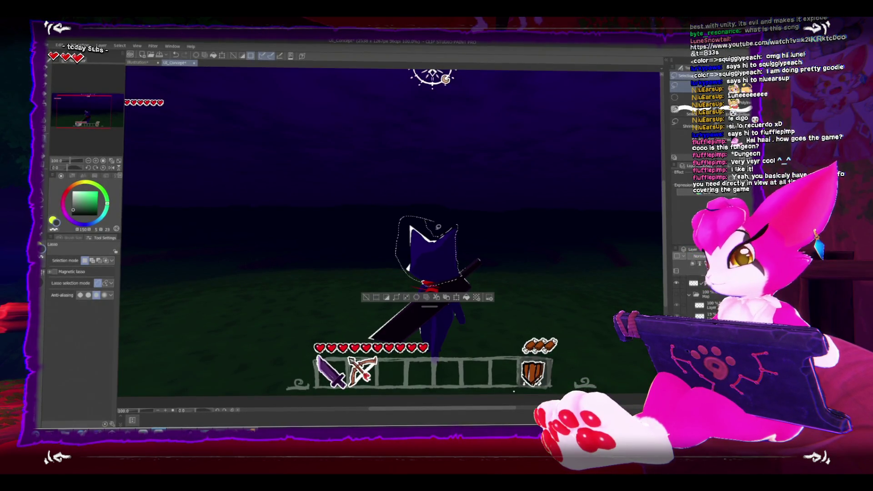
# Move the selected head beside the hearts row, shrink it to about half size, and deselect
pyautogui.hotkey('ctrl', 't')
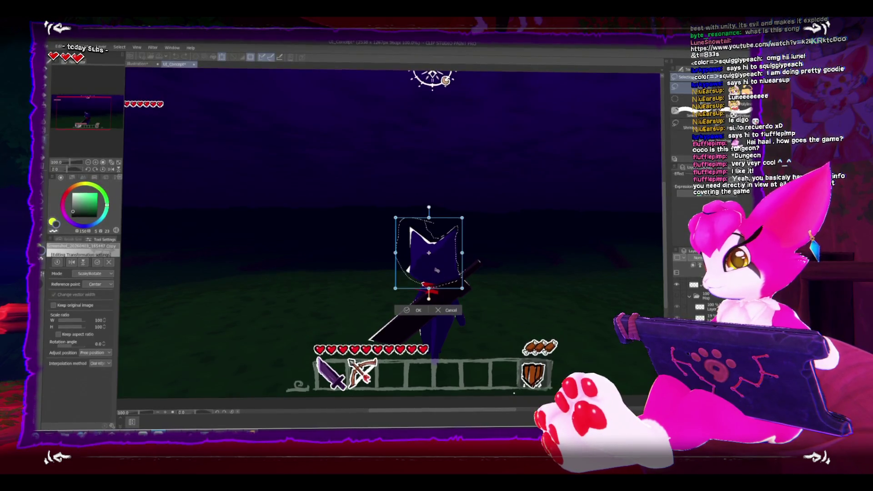
pyautogui.moveTo(440, 271)
pyautogui.mouseDown()
pyautogui.moveTo(276, 210)
pyautogui.moveTo(237, 214)
pyautogui.moveTo(313, 263)
pyautogui.moveTo(241, 212)
pyautogui.mouseUp()
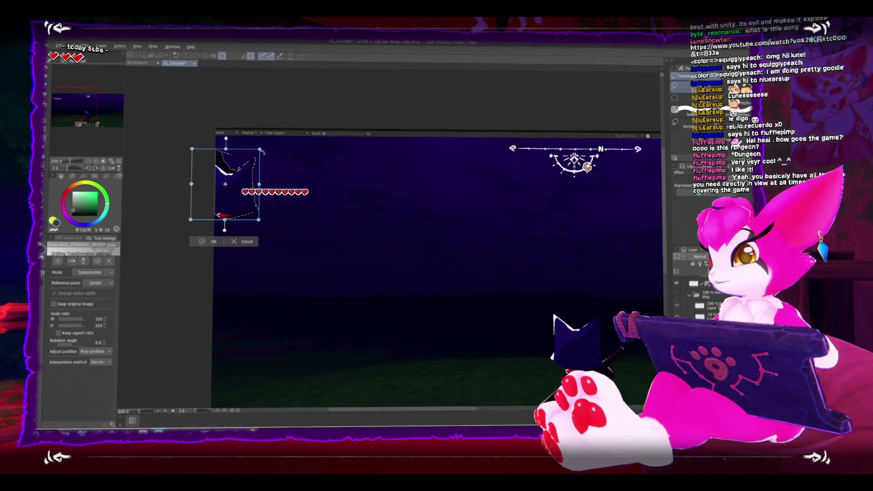
pyautogui.moveTo(258, 158); pyautogui.dragTo(242, 175)
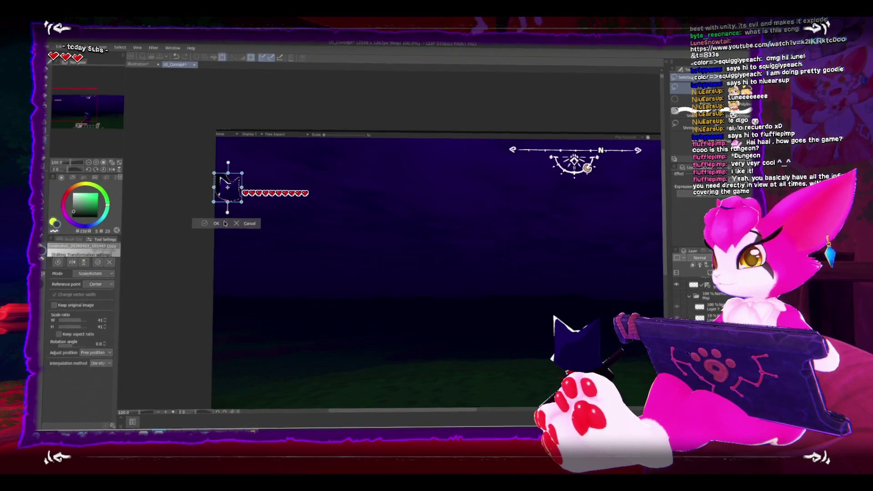
pyautogui.press('Return')
pyautogui.hotkey('ctrl', 'd')
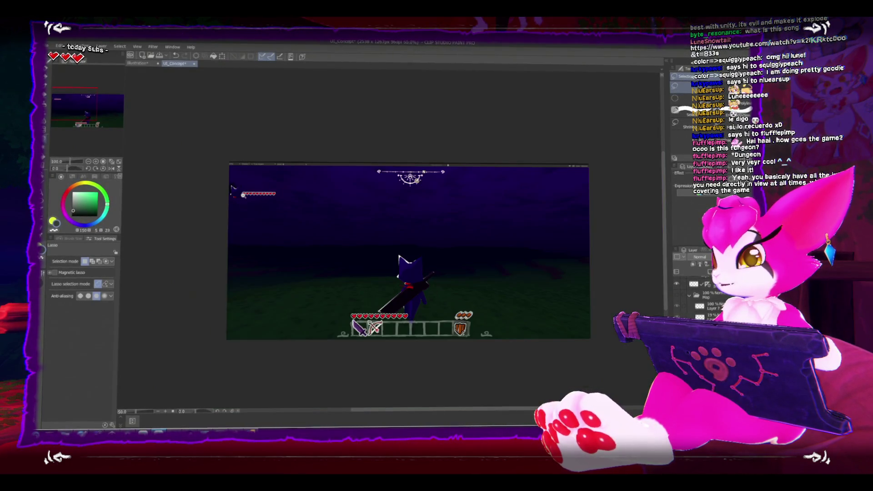
pyautogui.hotkey('ctrl', '+')
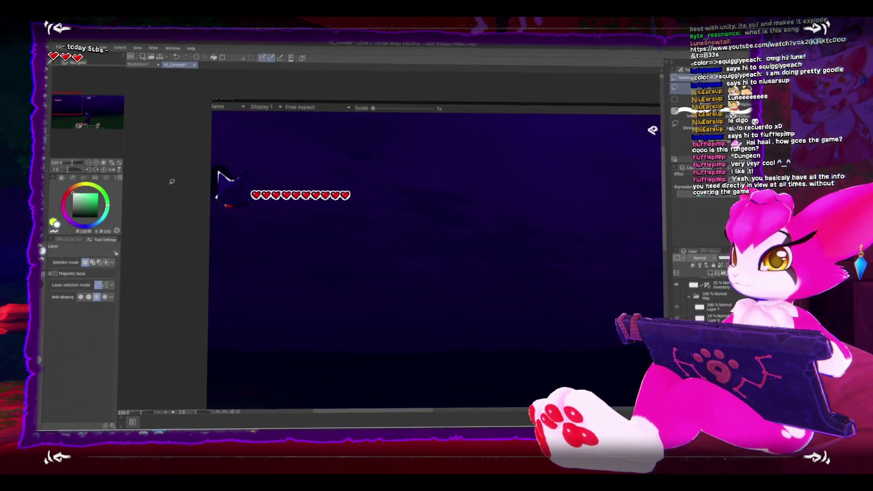
# Eyedrop the dark navy colour from the cat-head portrait
pyautogui.scroll(5, 287, 198)
pyautogui.moveTo(298, 211); pyautogui.dragTo(521, 236)
pyautogui.press('p')
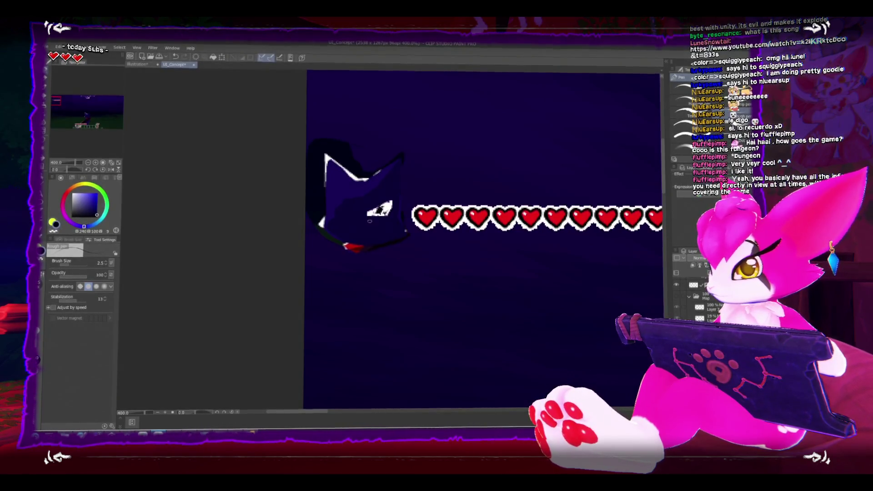
pyautogui.keyDown('alt'); pyautogui.click(355, 249); pyautogui.keyUp('alt')
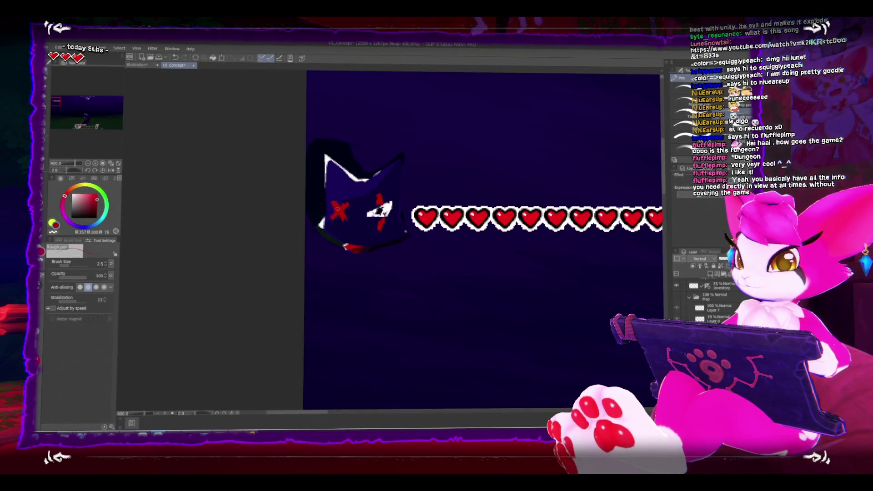
pyautogui.keyDown('alt'); pyautogui.click(376, 172); pyautogui.keyUp('alt')
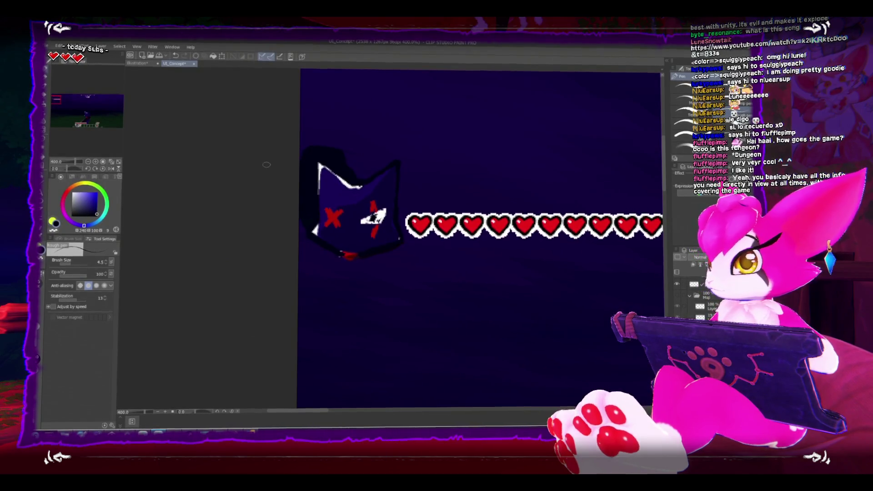
# Lasso the cat head's top-left and left edges, then deselect and zoom out
pyautogui.click(44, 142)
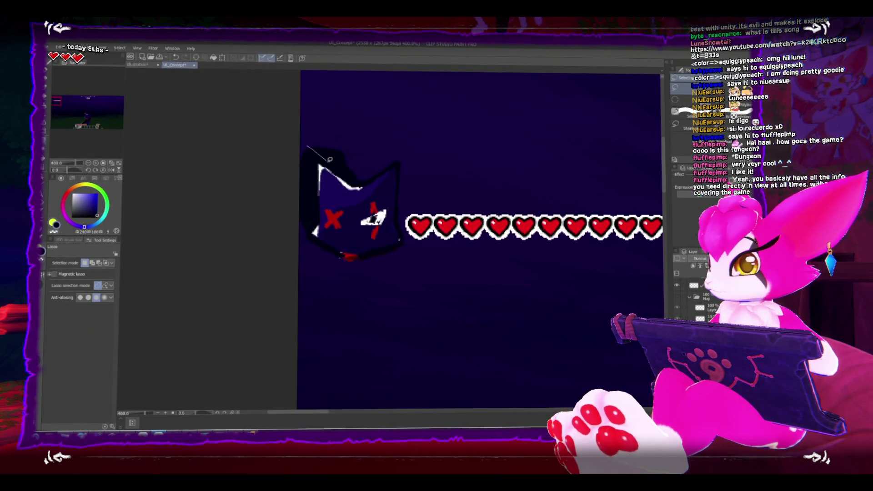
pyautogui.moveTo(373, 131); pyautogui.dragTo(310, 145)
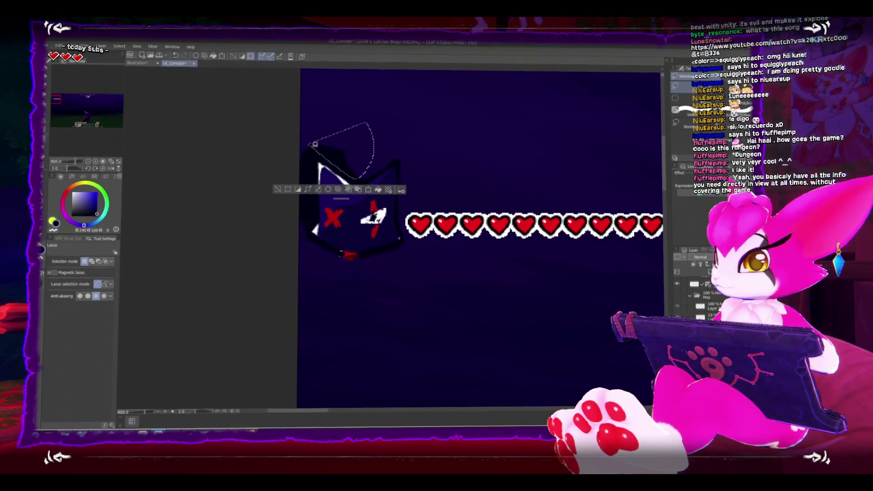
pyautogui.moveTo(315, 225); pyautogui.dragTo(300, 129)
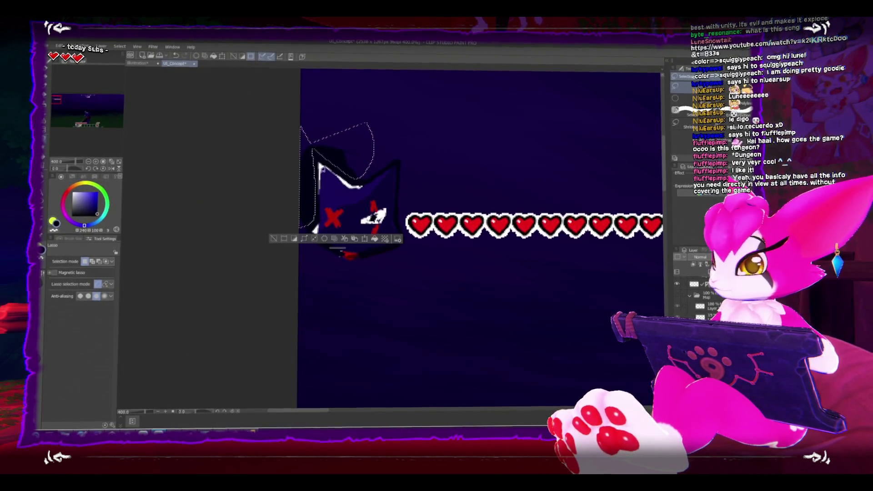
pyautogui.hotkey('ctrl', 'd')
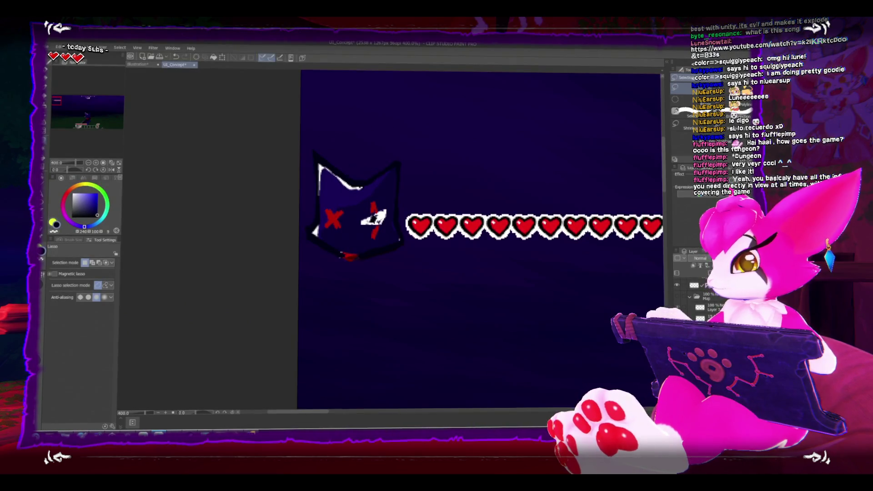
pyautogui.scroll(-5, 545, 296)
pyautogui.moveTo(577, 308); pyautogui.dragTo(423, 286)
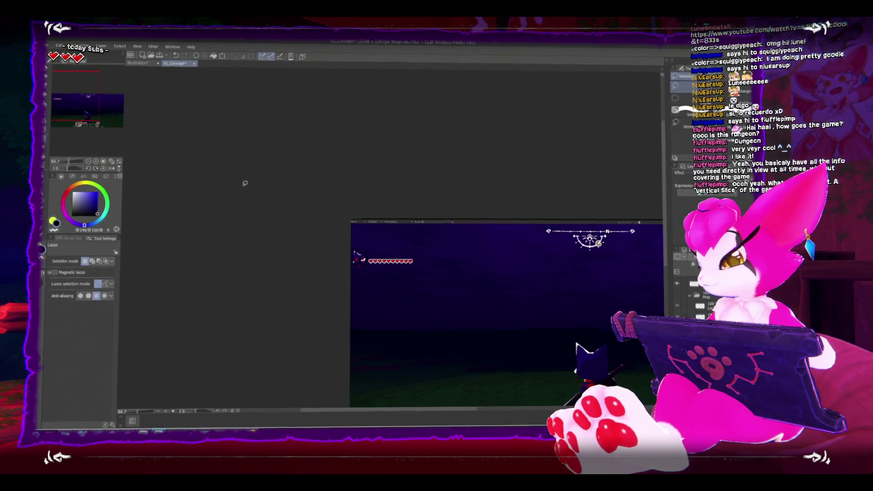
# Transform the pasted cat-head and hearts overlay toward the mockup's top-left corner
pyautogui.scroll(2, 390, 253)
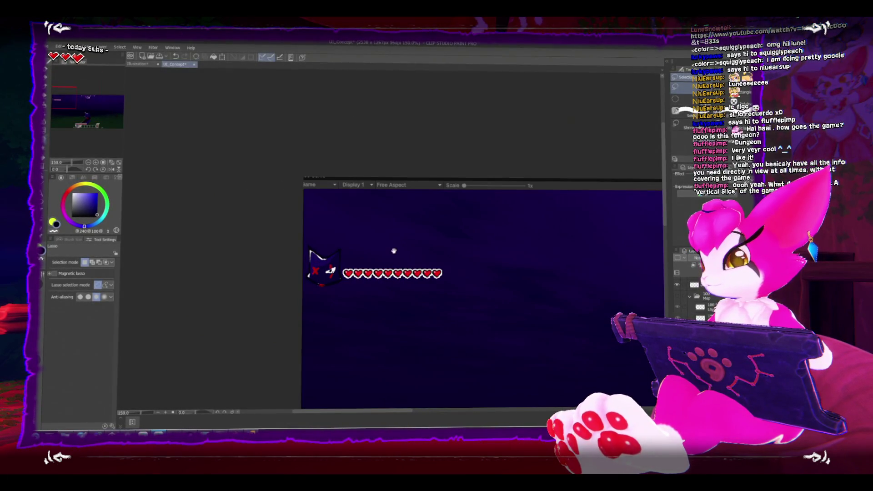
pyautogui.moveTo(394, 251); pyautogui.dragTo(349, 186)
pyautogui.hotkey('ctrl', 't')
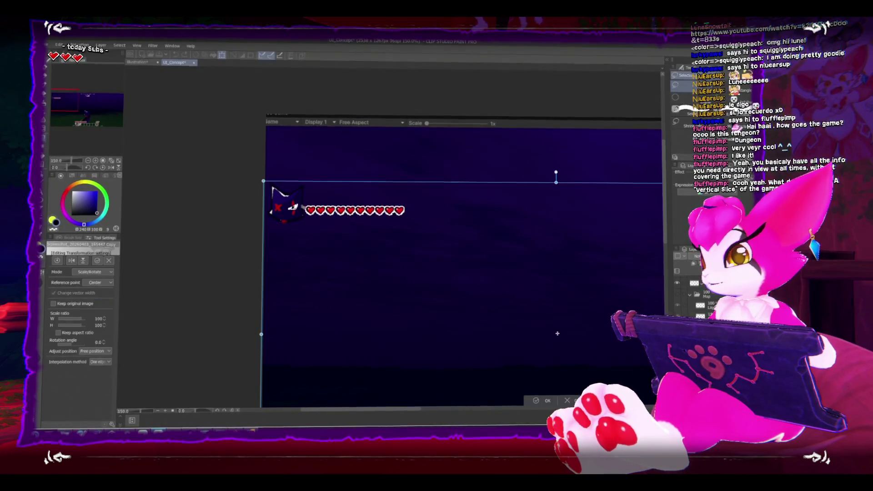
pyautogui.press('Return')
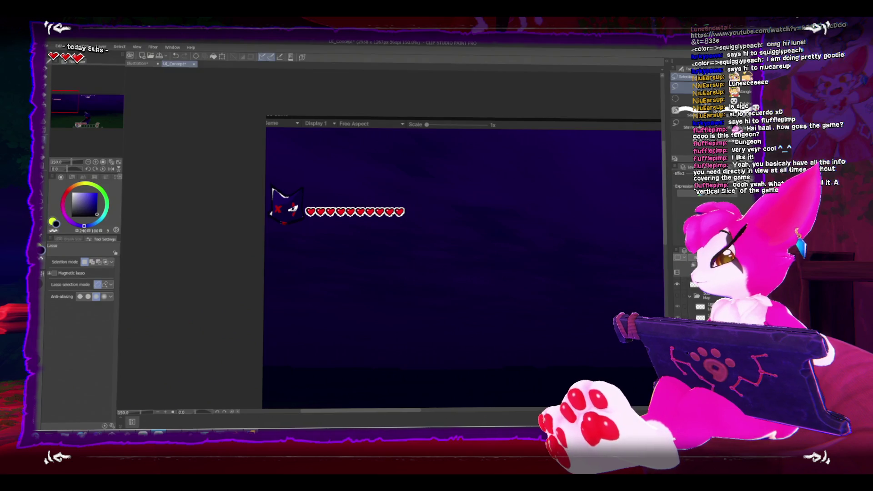
pyautogui.hotkey('ctrl', 't')
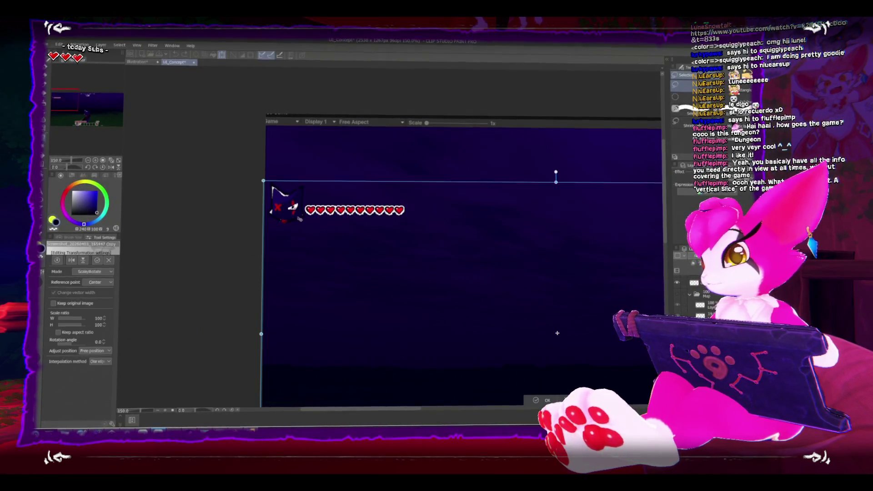
pyautogui.scroll(-3, 468, 296)
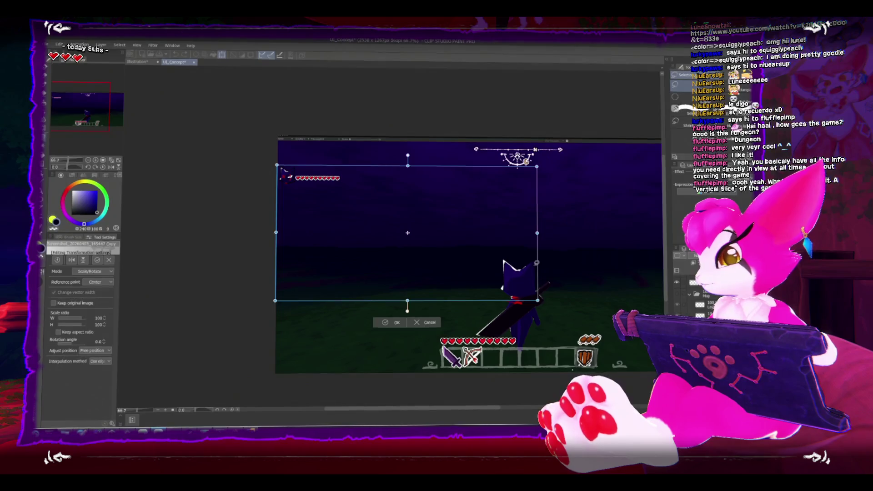
pyautogui.press('Return')
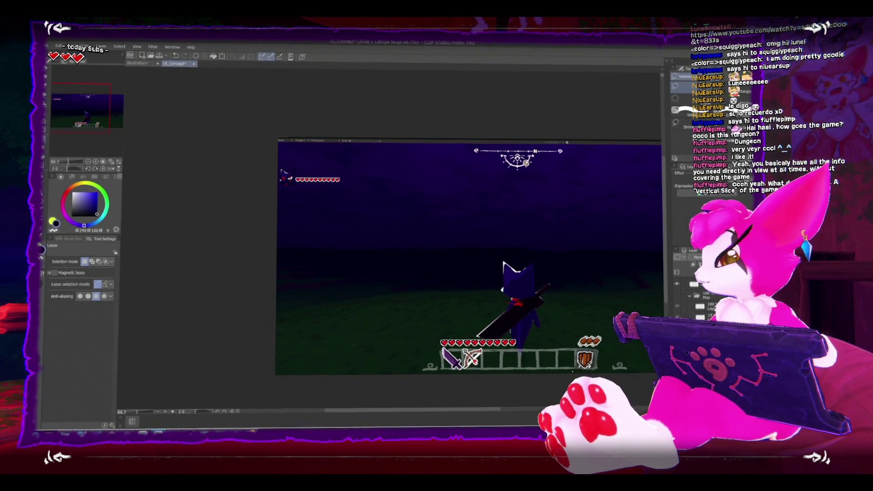
# Re-transform the layer, lasso the top-left cat icon, then zoom back to 100%
pyautogui.moveTo(496, 291); pyautogui.dragTo(384, 173)
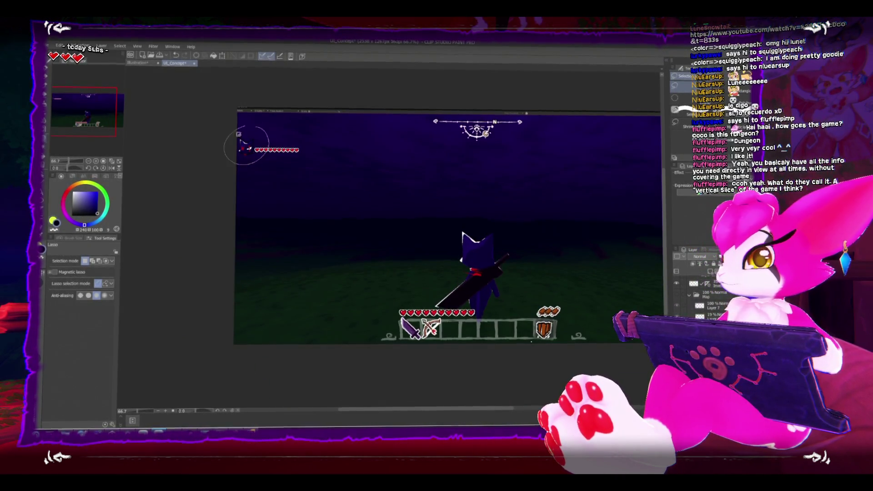
pyautogui.hotkey('ctrl', 'a')
pyautogui.hotkey('ctrl', 'd')
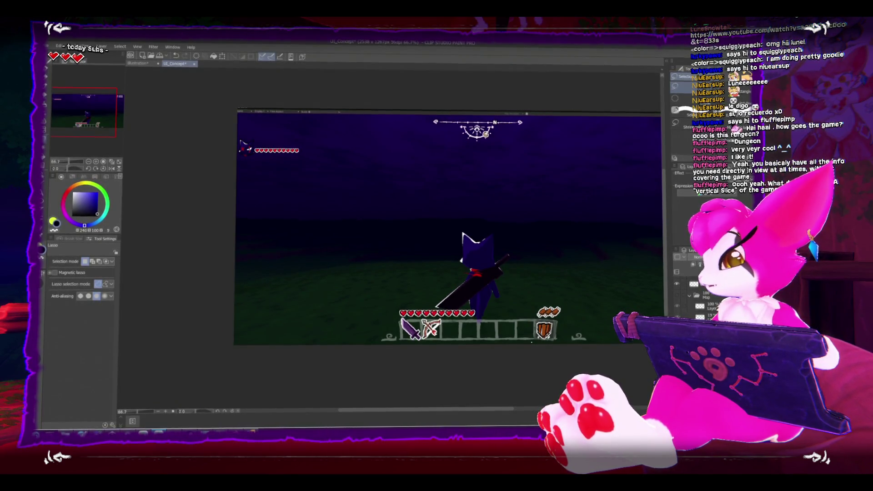
pyautogui.hotkey('ctrl', 't')
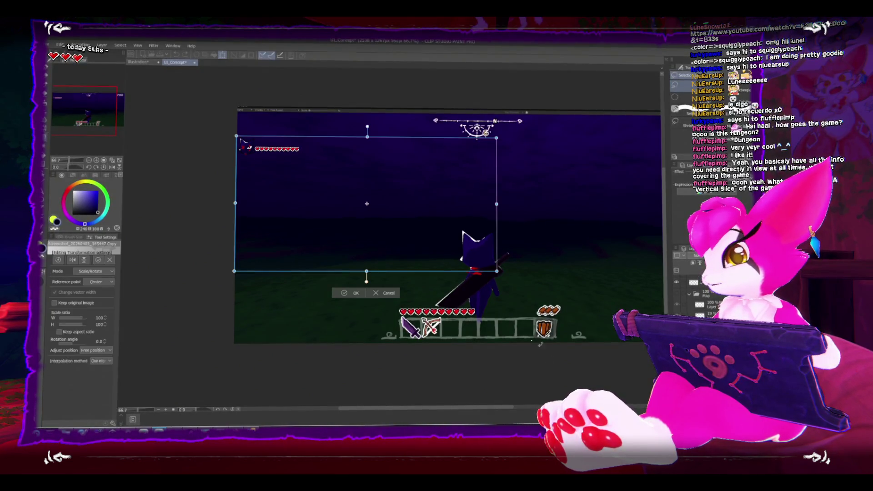
pyautogui.press('Return')
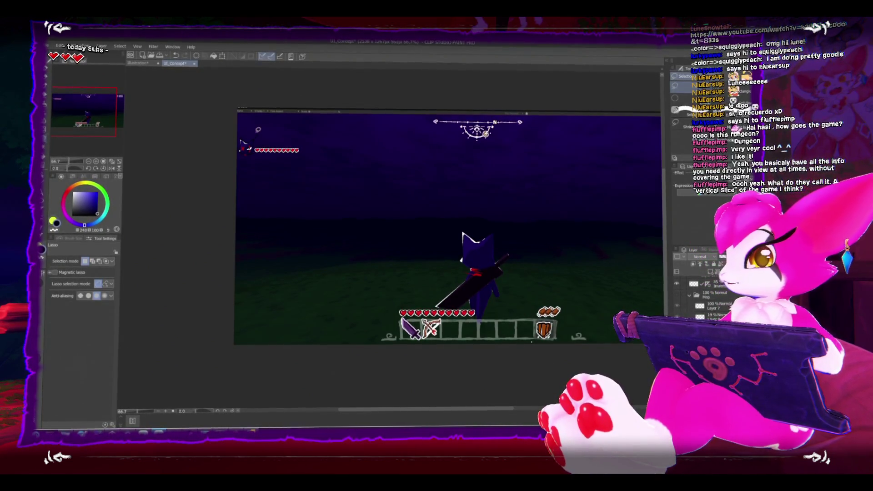
pyautogui.moveTo(238, 154); pyautogui.dragTo(240, 160)
pyautogui.hotkey('ctrl', 'd')
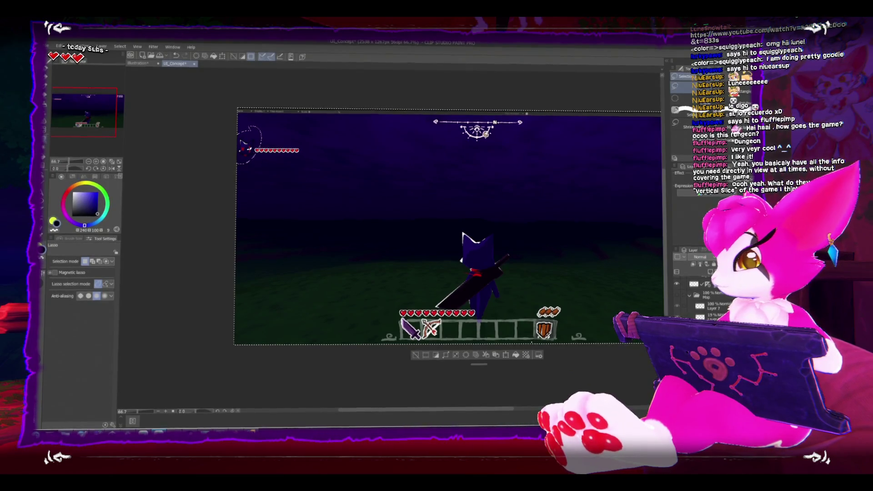
pyautogui.scroll(-2, 316, 178)
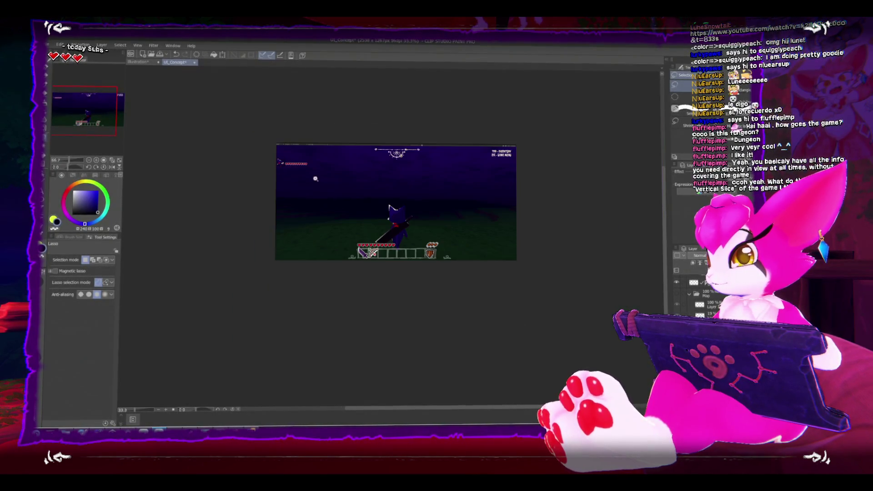
pyautogui.scroll(1, 295, 149)
pyautogui.scroll(2, 295, 149)
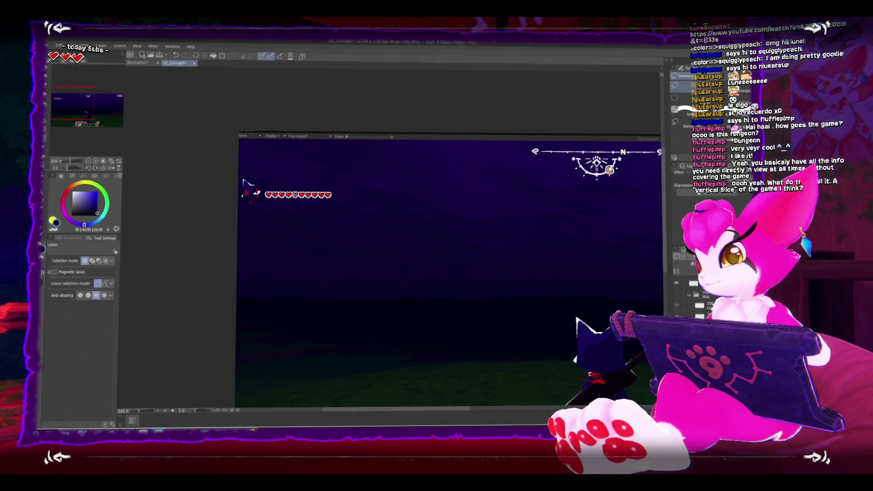
# Nudge the heart row slightly up and left, keeping its original size
pyautogui.keyDown('ctrl'); pyautogui.keyDown('shift'); pyautogui.click(289, 194); pyautogui.keyUp('shift'); pyautogui.keyUp('ctrl')
pyautogui.scroll(3, 290, 193)
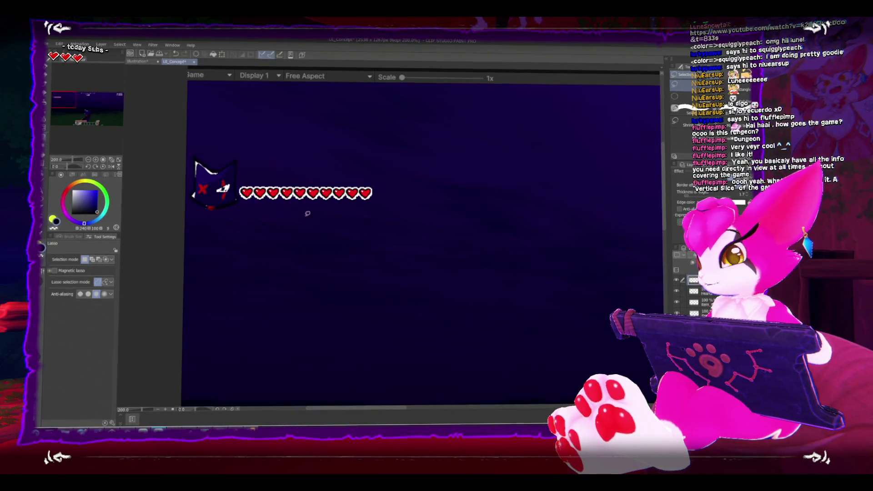
pyautogui.hotkey('ctrl', 't')
pyautogui.moveTo(374, 200); pyautogui.dragTo(430, 229)
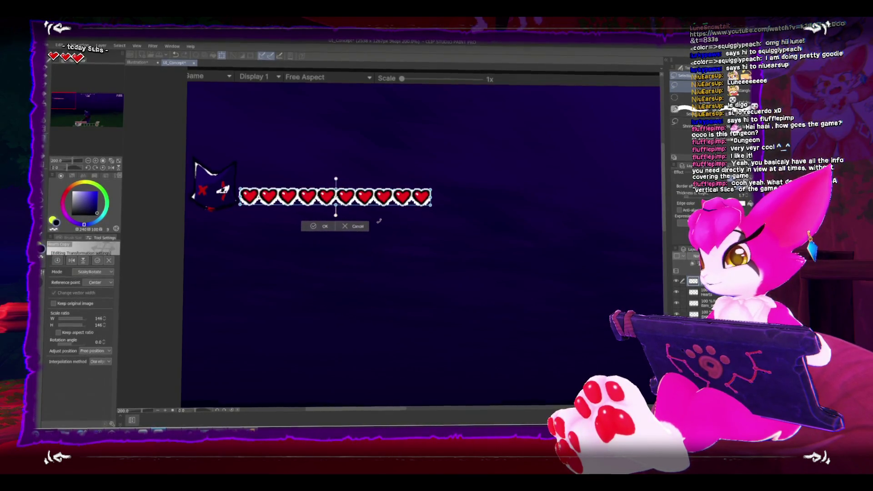
pyautogui.hotkey('ctrl', 'z')
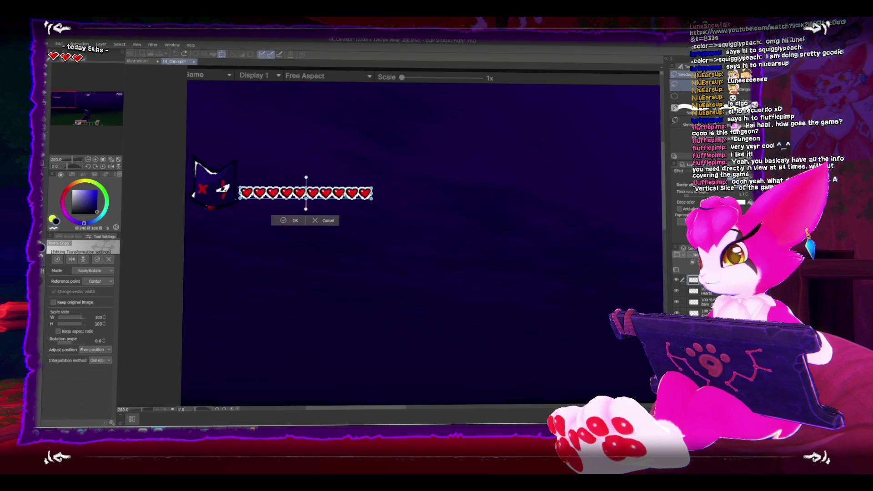
pyautogui.moveTo(312, 204); pyautogui.dragTo(310, 202)
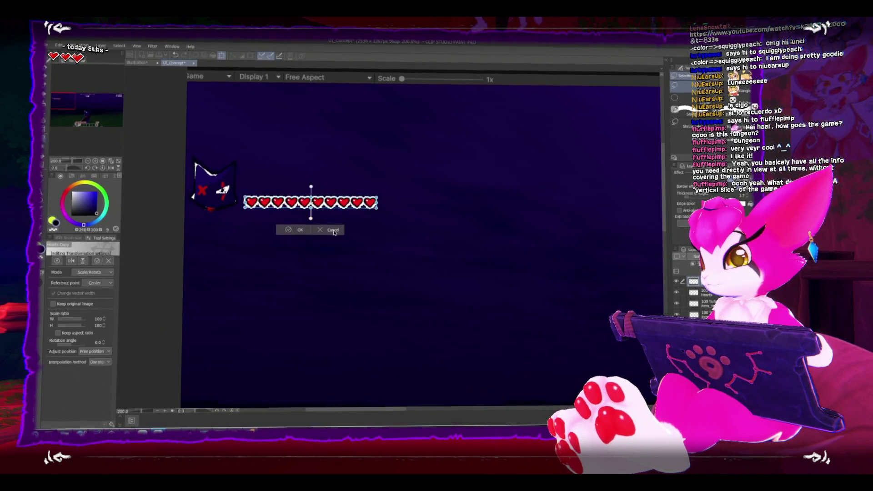
pyautogui.click(294, 231)
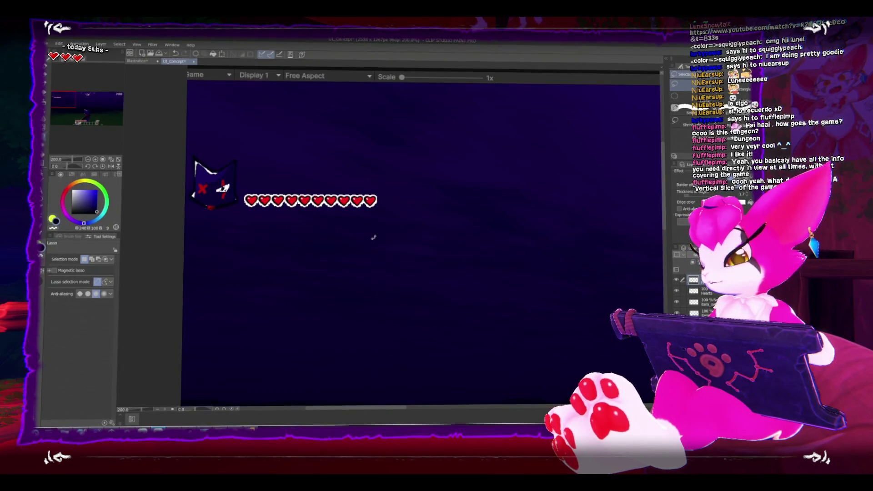
# Switch to white and start a text box beside the hearts
pyautogui.press('x')
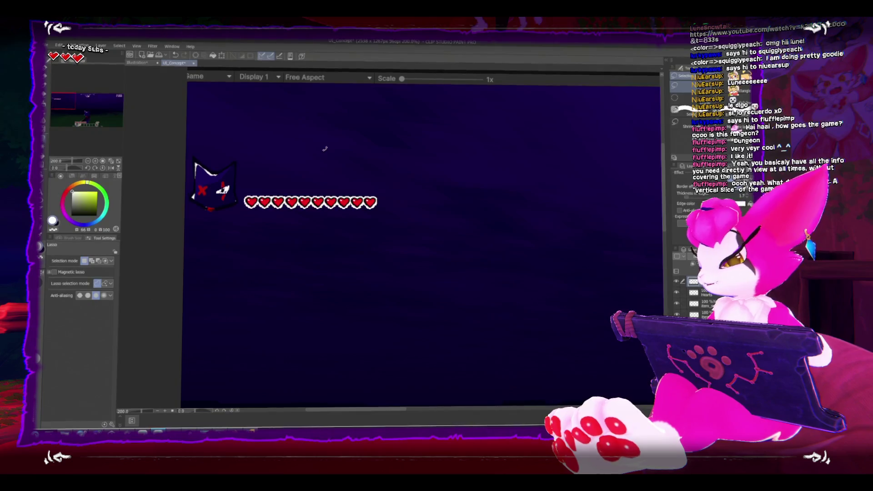
pyautogui.press('t')
pyautogui.click(250, 184)
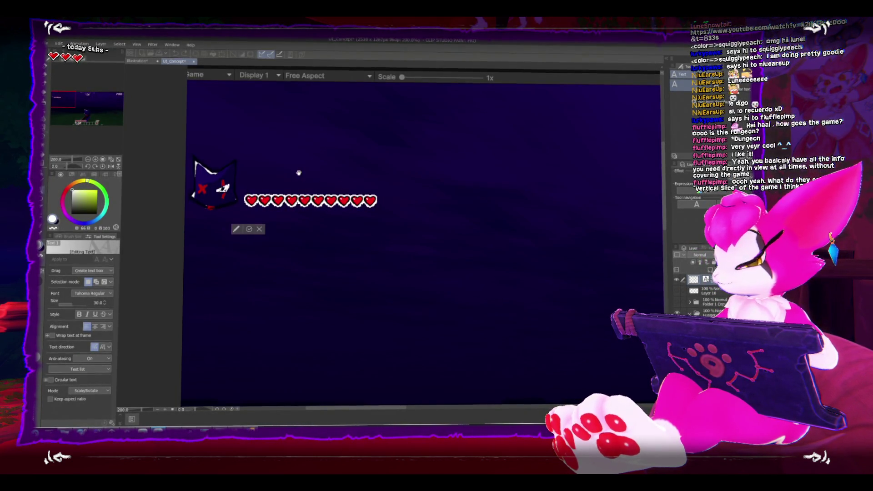
pyautogui.write('playue')
# Fix the typo in the PlayerName text and apply the pending resize
pyautogui.press('BackSpace')
pyautogui.press('BackSpace')
pyautogui.press('BackSpace')
pyautogui.write('PlayerName')
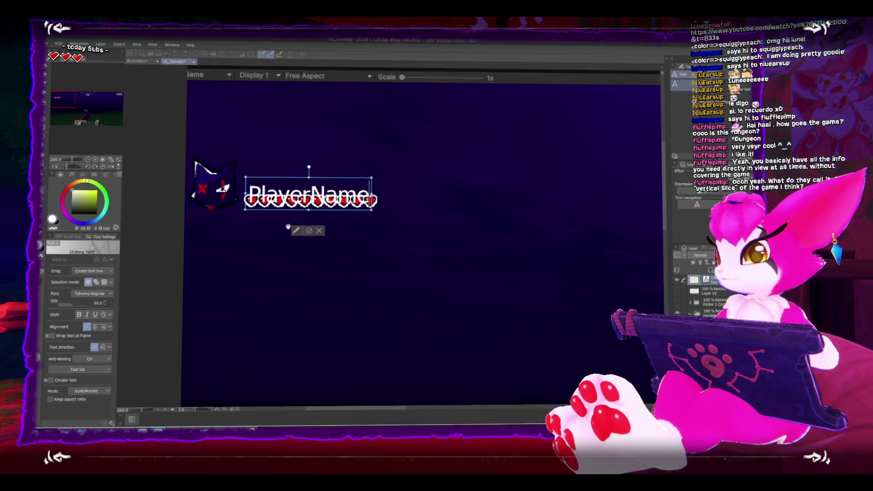
pyautogui.click(307, 231)
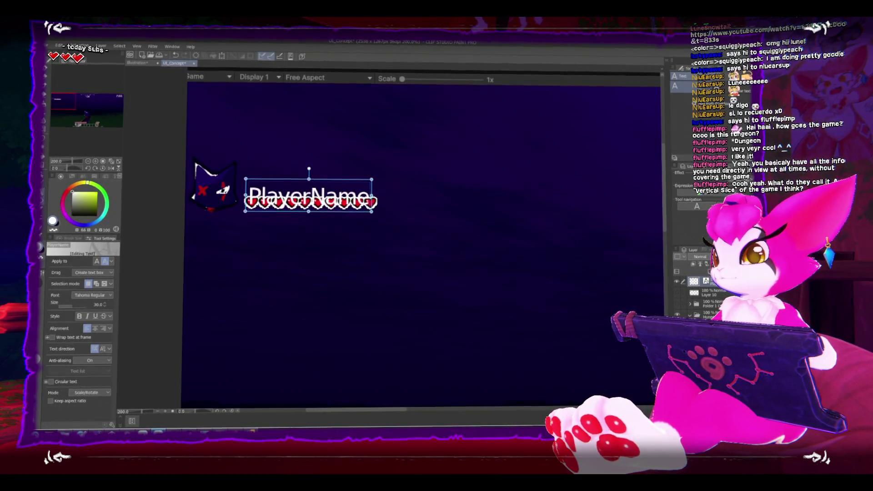
pyautogui.click(222, 55)
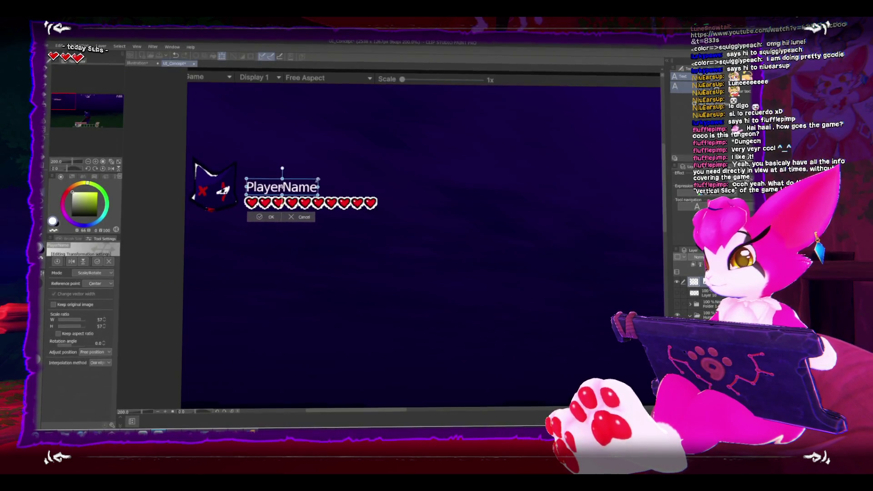
pyautogui.click(271, 217)
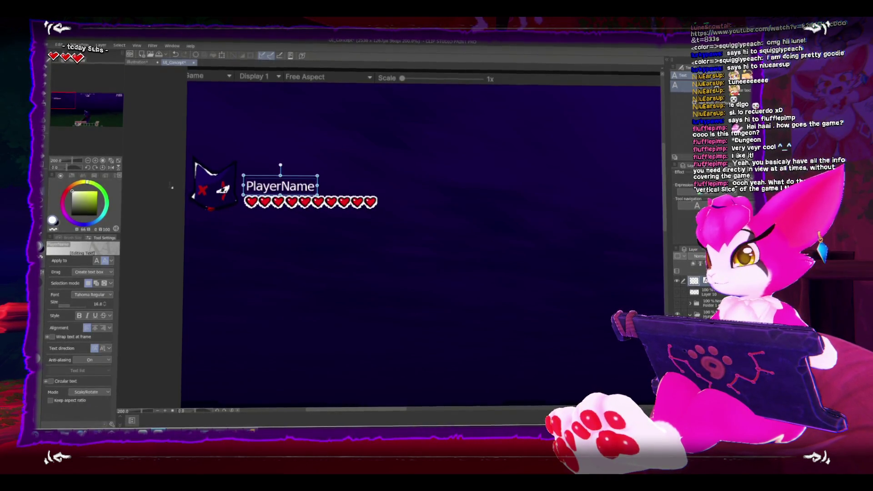
# Nudge the cat icon slightly down and right beside the PlayerName label
pyautogui.scroll(-4, 201, 135)
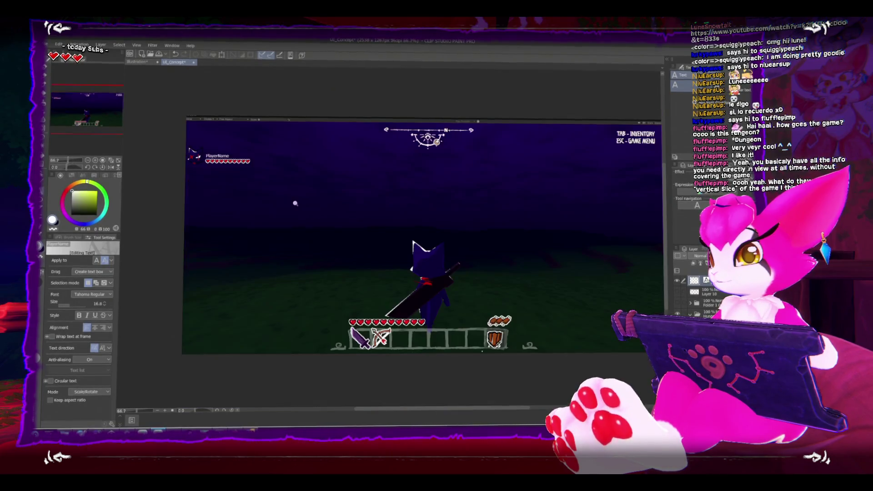
pyautogui.click(205, 156)
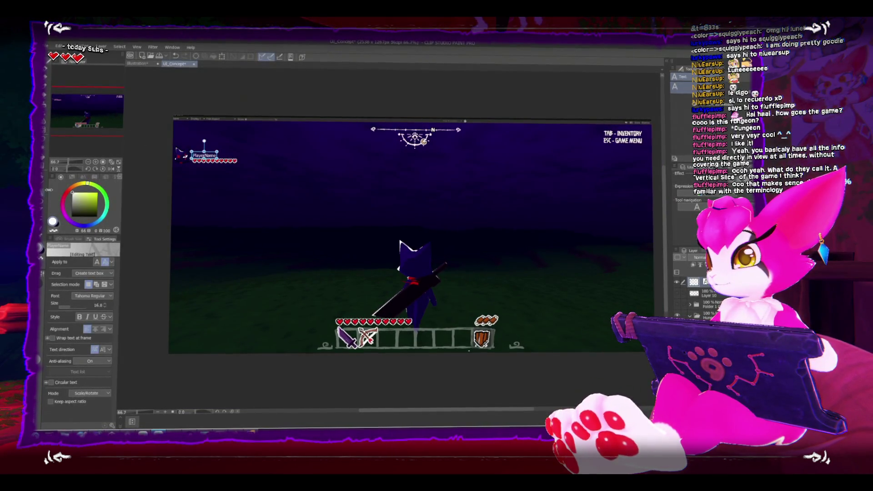
pyautogui.scroll(4, 174, 149)
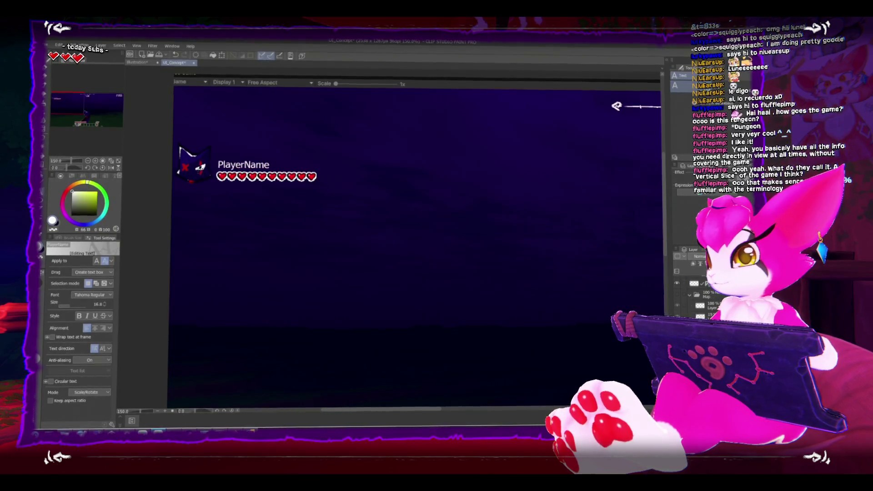
pyautogui.hotkey('ctrl', 'shift', 't')
pyautogui.moveTo(214, 153); pyautogui.dragTo(210, 150)
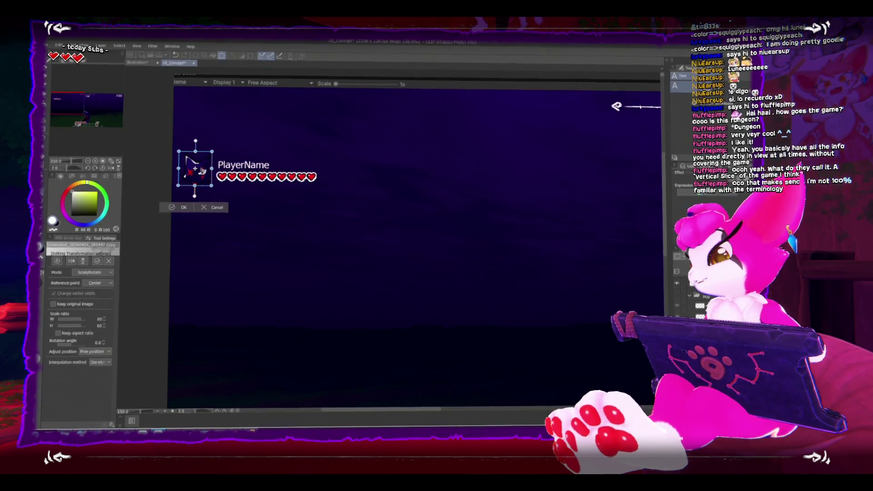
# Apply the cat icon's new position beside the PlayerName label and hearts row
pyautogui.press('t')
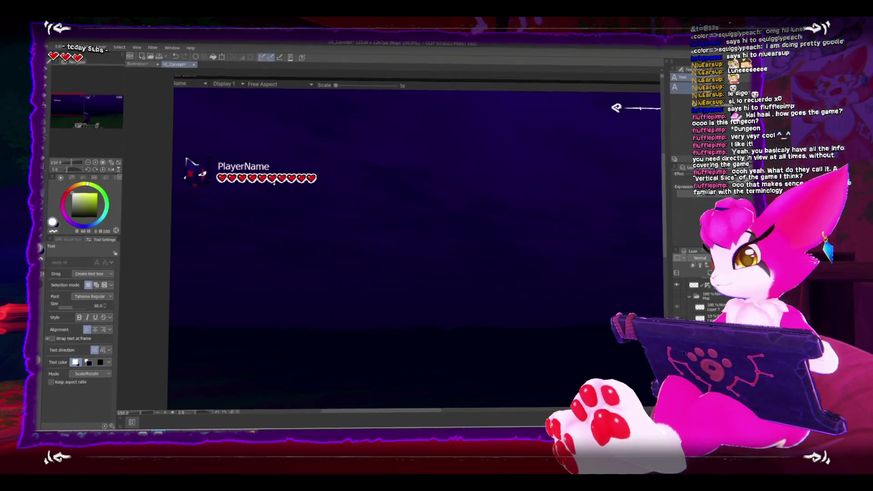
# Pan, zoom and hide the palettes to review the full HUD mockup, then return to Unity
pyautogui.moveTo(415, 196); pyautogui.dragTo(379, 185)
pyautogui.scroll(-4, 378, 184)
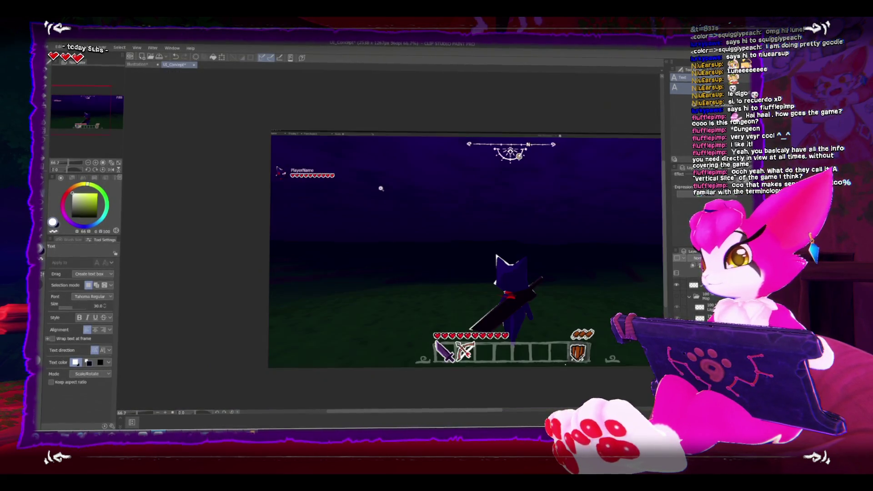
pyautogui.scroll(2, 327, 205)
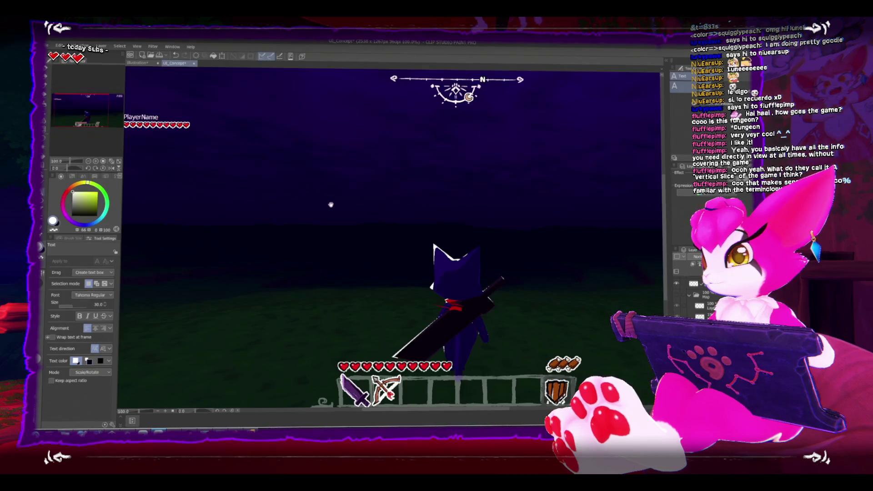
pyautogui.press('Tab')
pyautogui.scroll(-1, 386, 221)
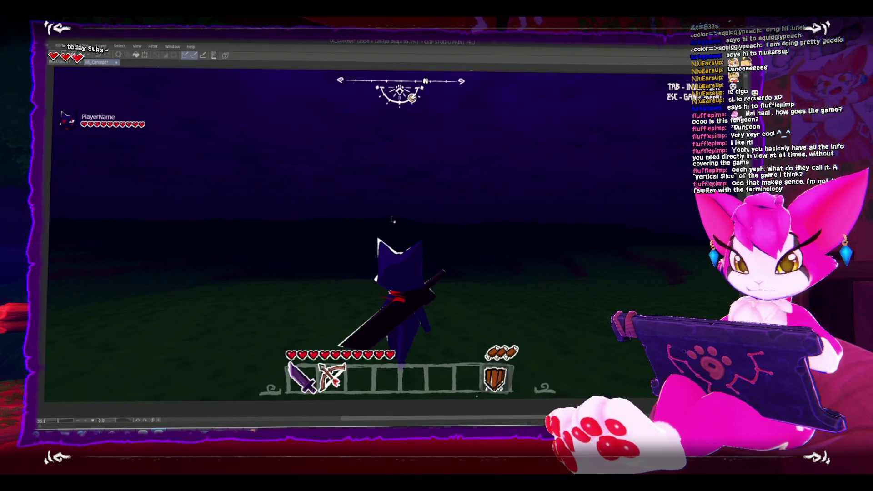
pyautogui.press('Tab')
pyautogui.scroll(-3, 392, 221)
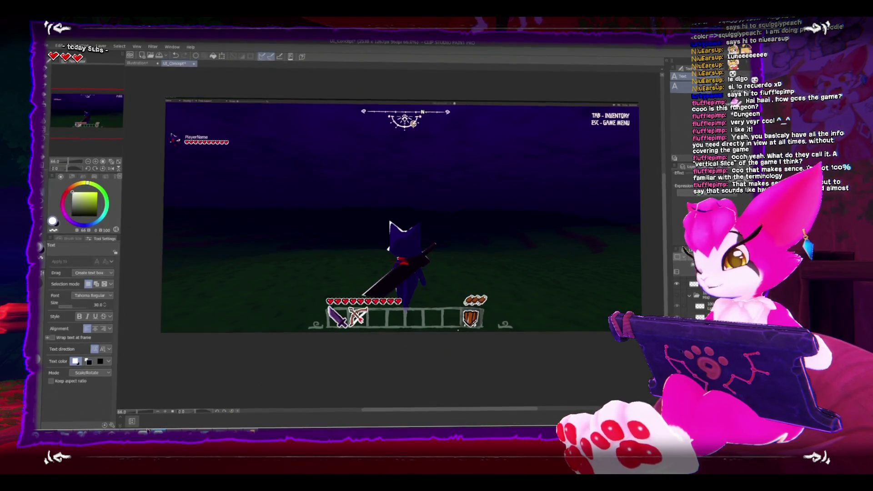
pyautogui.hotkey('alt', 'Tab')
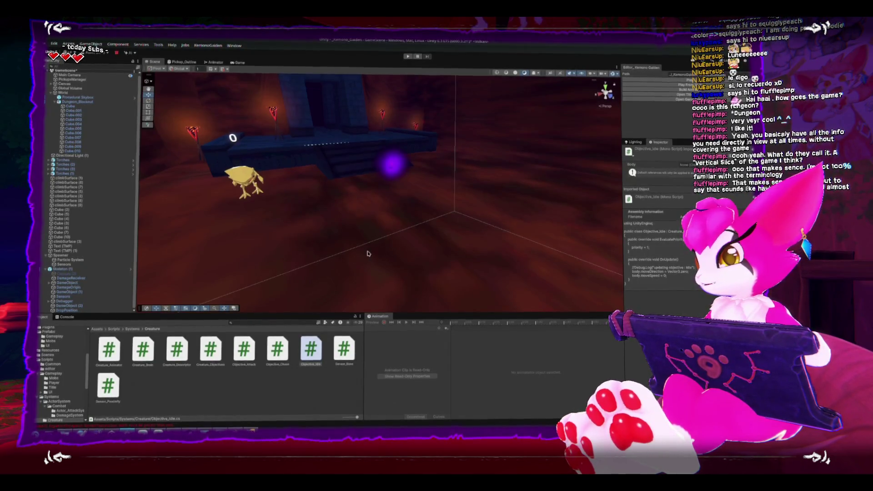
# Select Spawner in the Hierarchy and frame its purple sphere in the Scene view
pyautogui.doubleClick(63, 255)
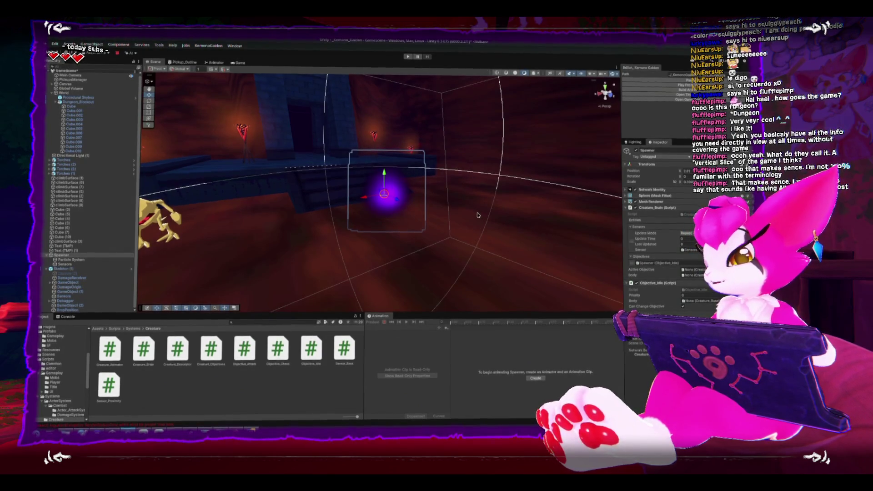
# Orbit and frame the Spawner sphere, checking its Sensors child along the way
pyautogui.scroll(6, 394, 195)
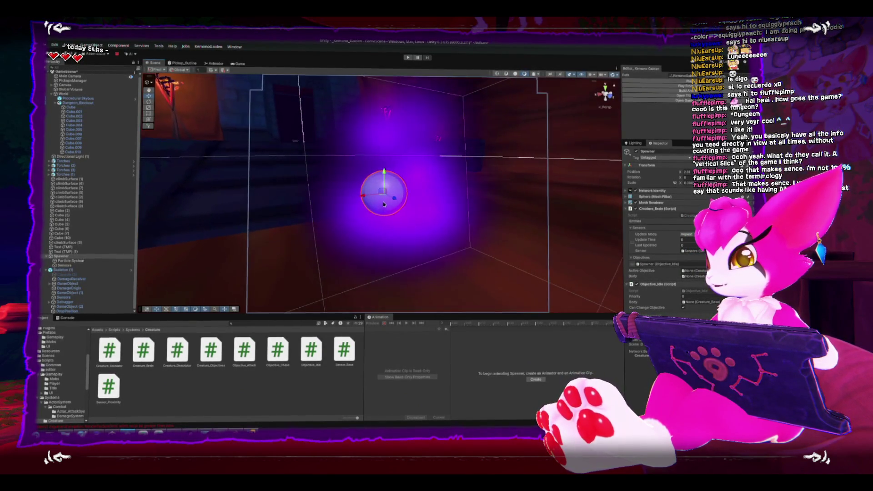
pyautogui.scroll(-6, 384, 205)
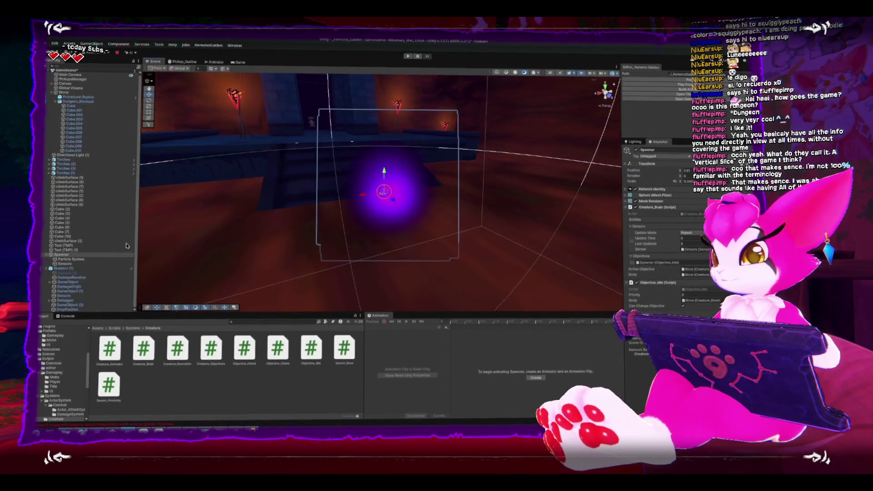
pyautogui.doubleClick(123, 255)
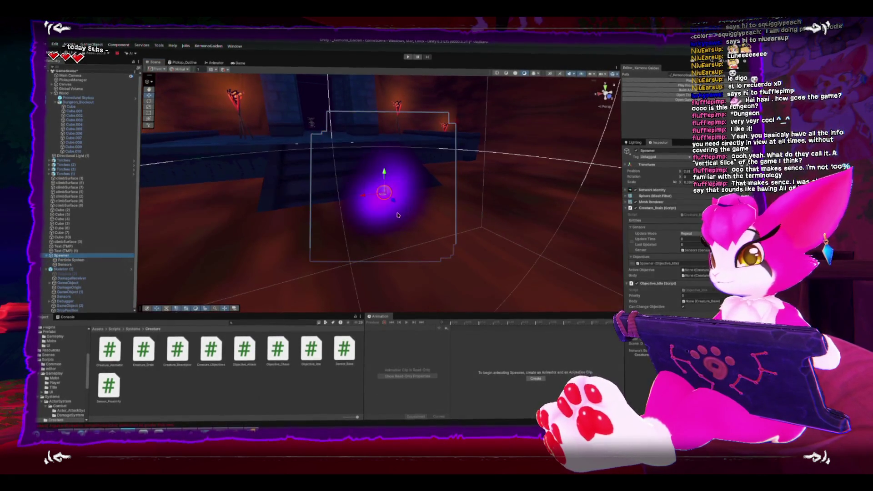
pyautogui.moveTo(392, 213)
pyautogui.mouseDown()
pyautogui.moveTo(467, 180)
pyautogui.moveTo(485, 233)
pyautogui.moveTo(361, 212)
pyautogui.mouseUp()
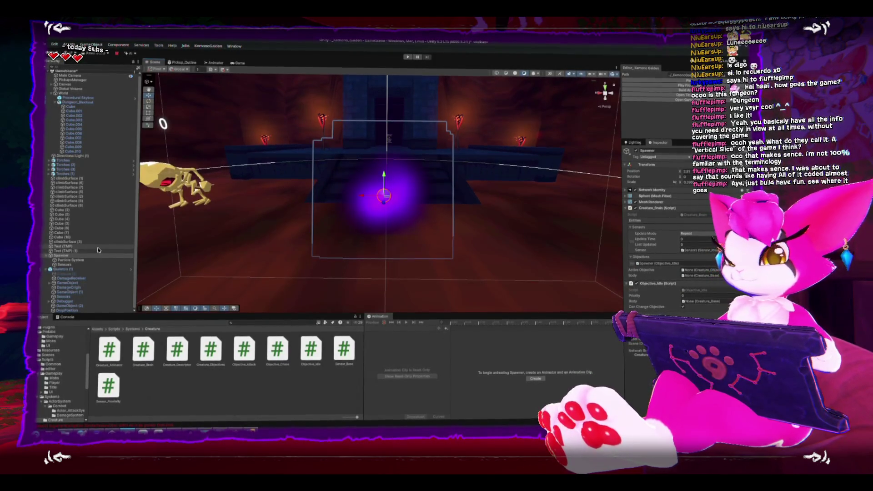
pyautogui.click(72, 265)
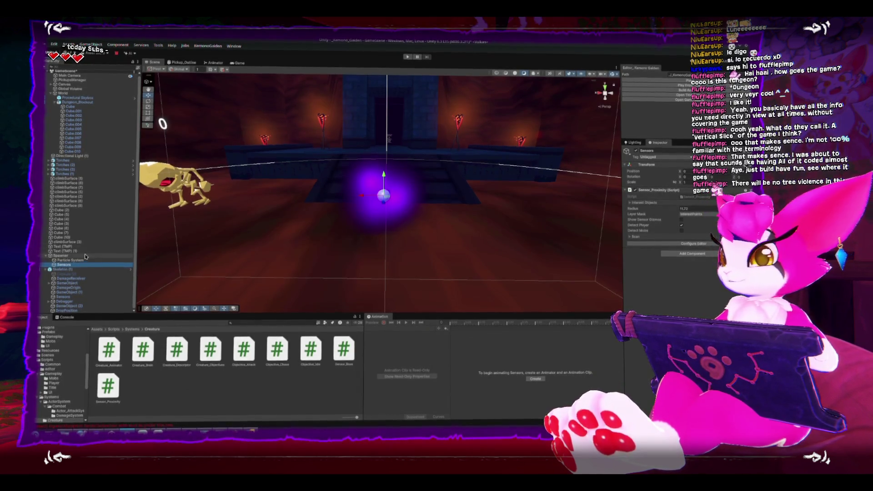
pyautogui.click(74, 257)
pyautogui.moveTo(355, 190); pyautogui.dragTo(377, 189)
pyautogui.press('f')
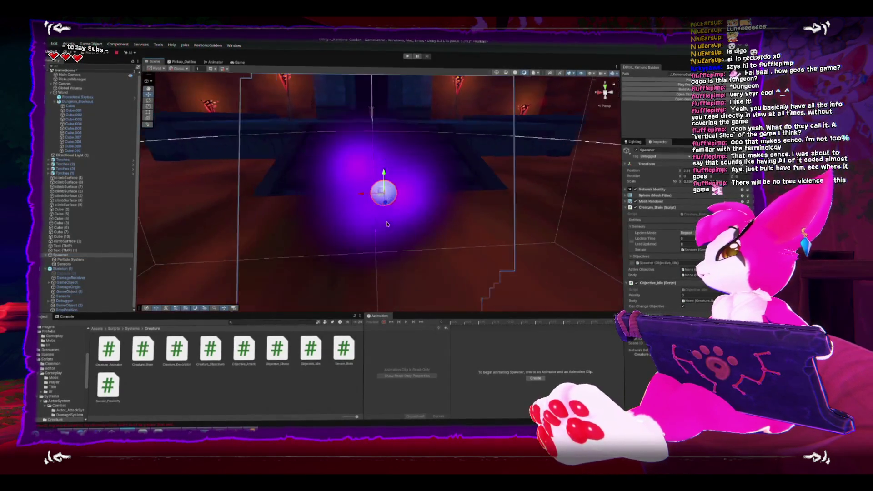
pyautogui.scroll(-5, 401, 238)
# Reselect Sensors and preview the Objective_Idle and Objective_Chase scripts
pyautogui.click(68, 266)
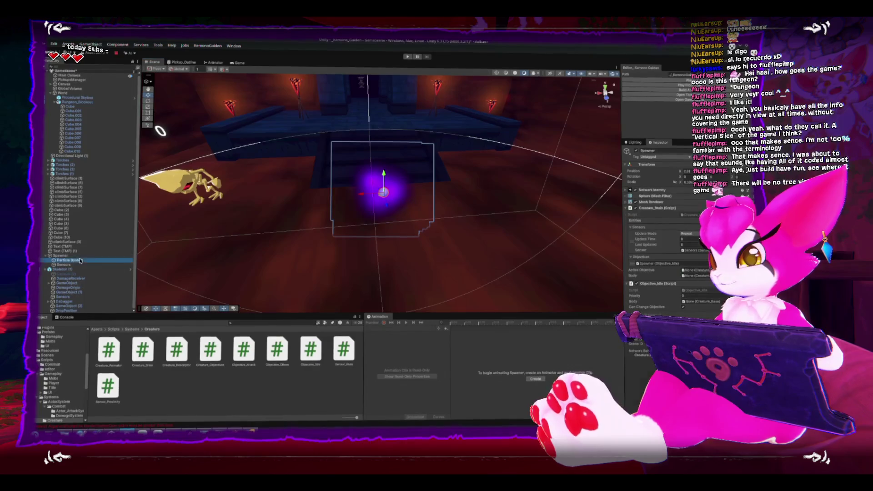
pyautogui.click(311, 353)
pyautogui.click(277, 350)
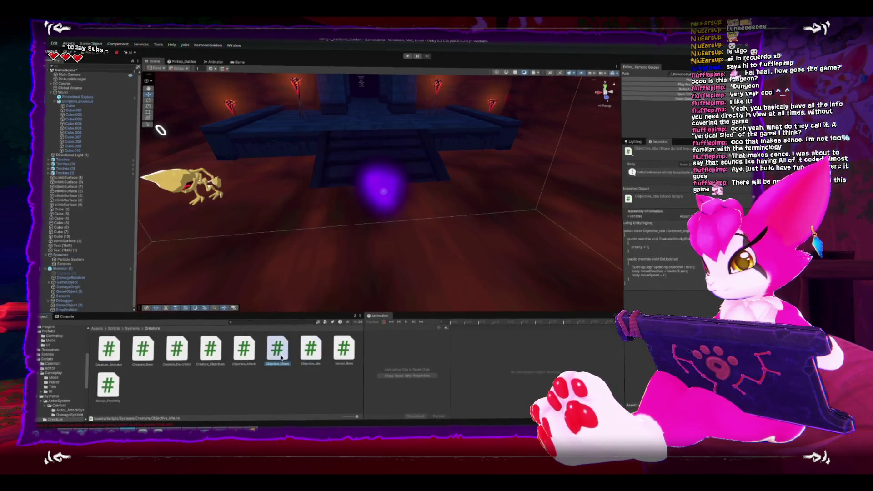
# Duplicate Objective_Attack as Objective_Spawn and open it in Rider at the class name
pyautogui.click(249, 359)
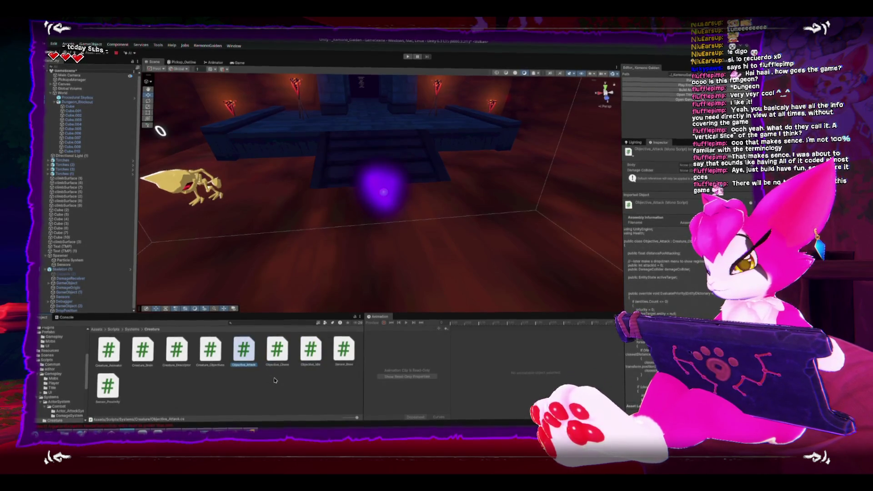
pyautogui.hotkey('ctrl', 'd')
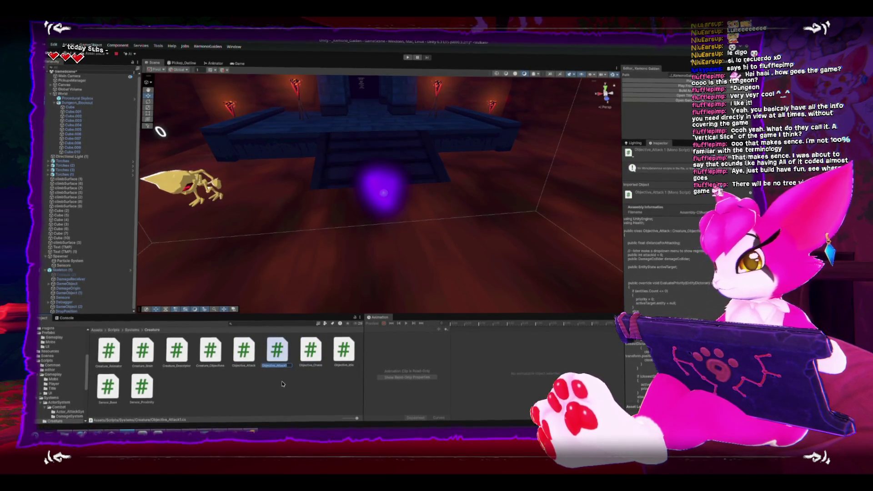
pyautogui.press('BackSpace')
pyautogui.press('BackSpace')
pyautogui.press('BackSpace')
pyautogui.write('Strafe')
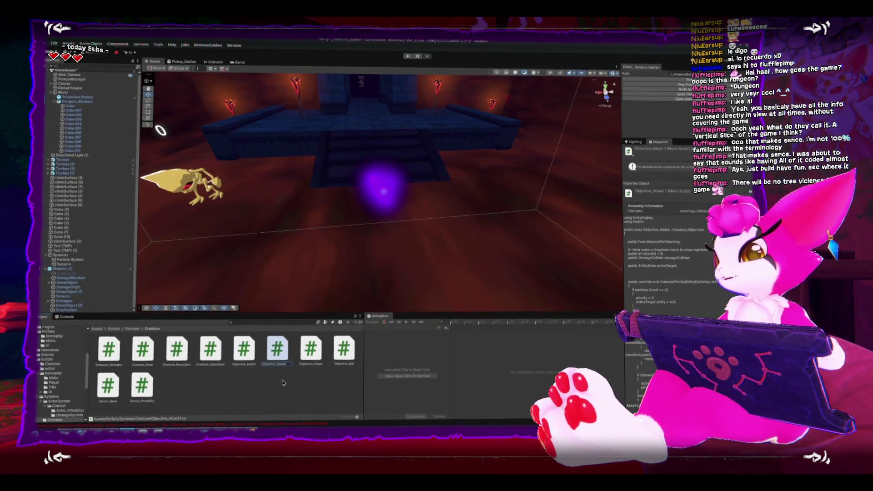
pyautogui.press('Return')
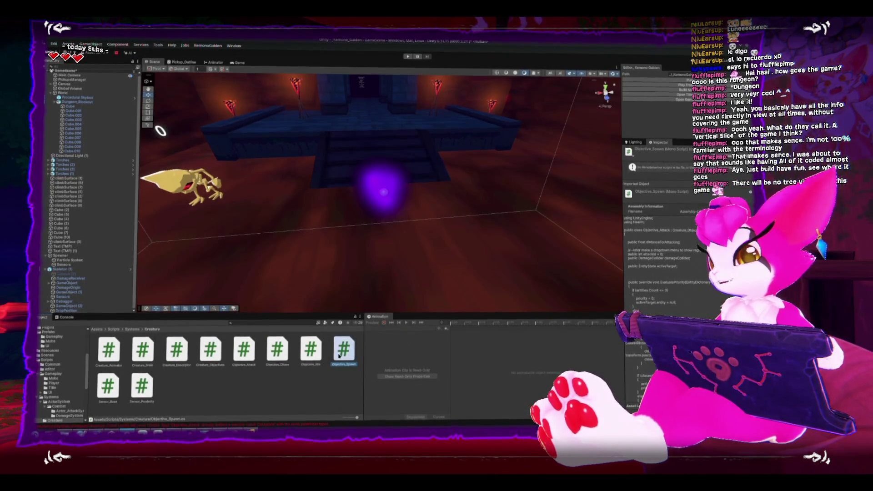
pyautogui.doubleClick(344, 349)
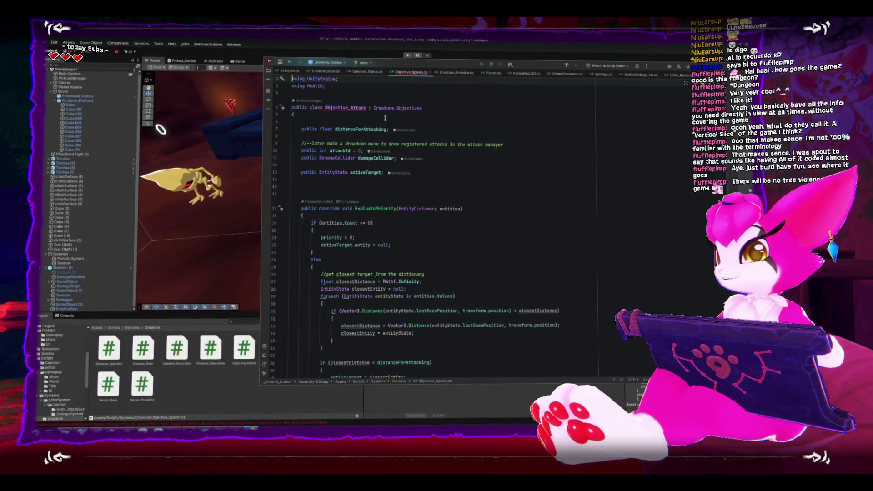
pyautogui.click(366, 108)
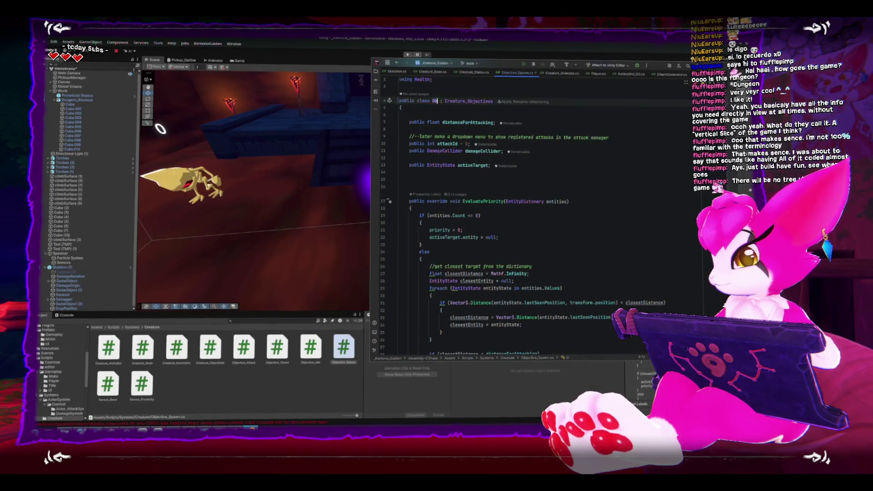
# Rename the class to Objective_Spawn and remove the blank line below the brace
pyautogui.write('jective_Spawn')
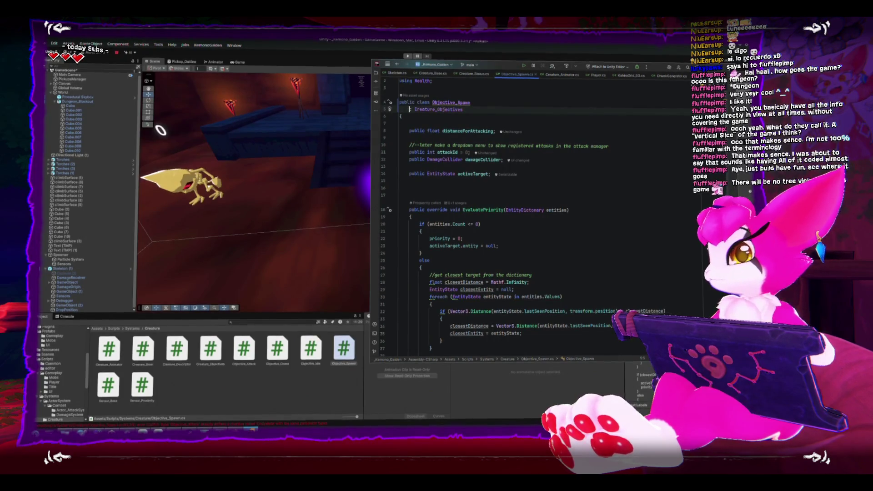
pyautogui.press('Down')
pyautogui.press('Down')
pyautogui.press('Down')
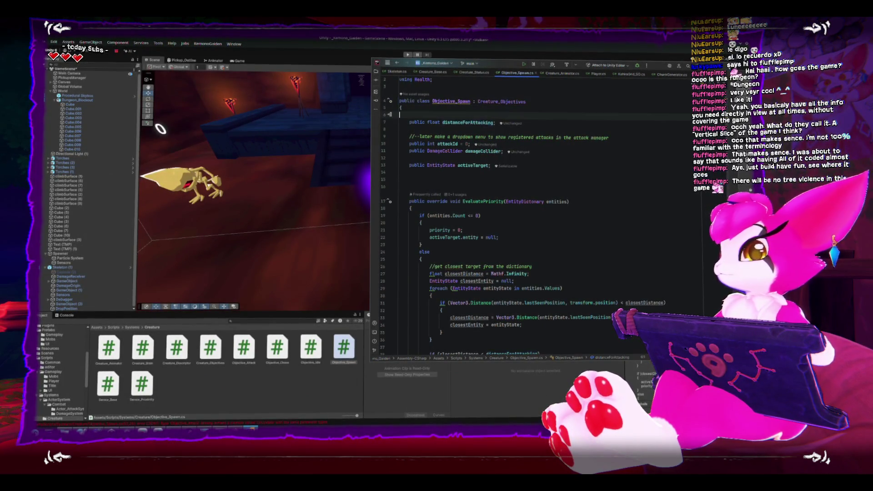
pyautogui.press('BackSpace')
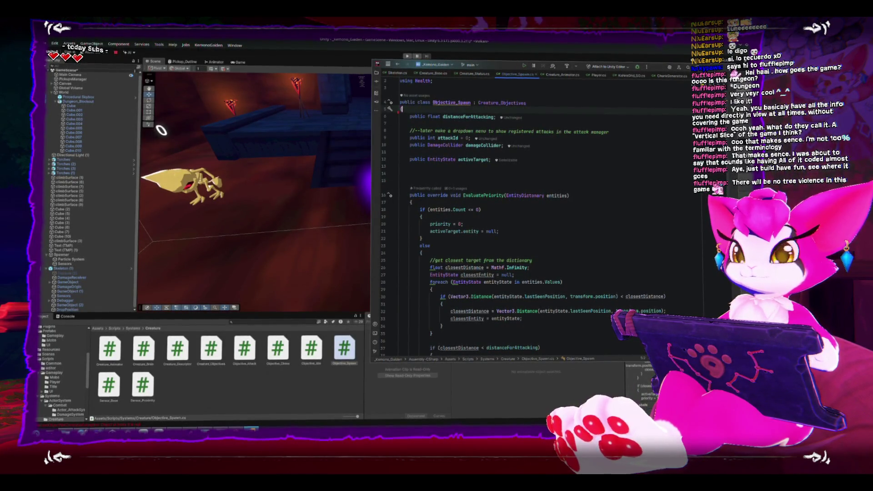
# Scroll down to the OnUpdate method and select its body
pyautogui.scroll(-2, 533, 287)
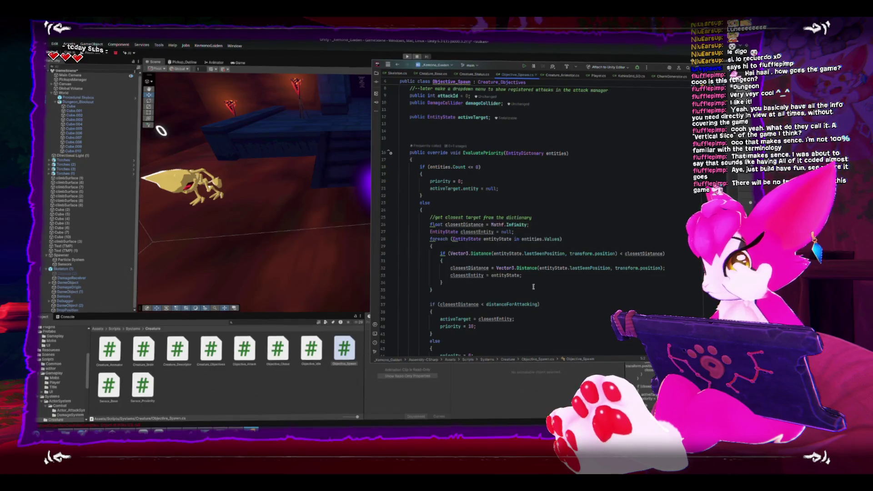
pyautogui.scroll(-2, 539, 286)
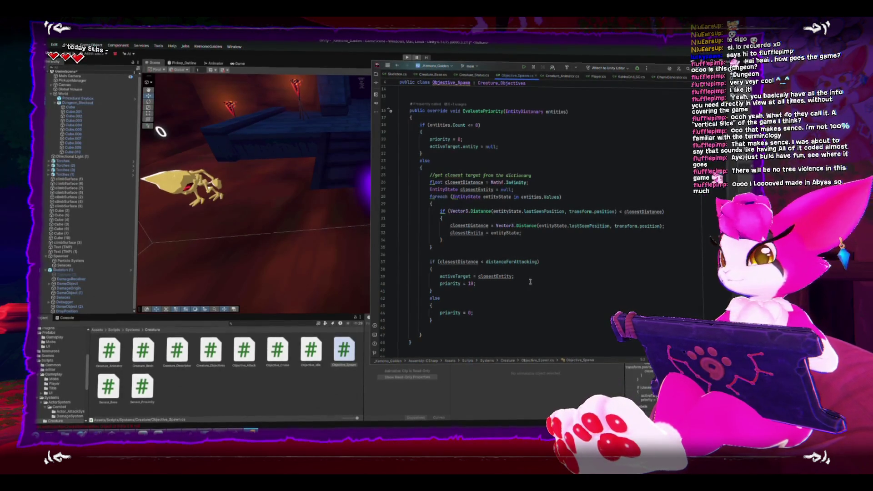
pyautogui.scroll(-2, 531, 278)
pyautogui.scroll(-7, 530, 282)
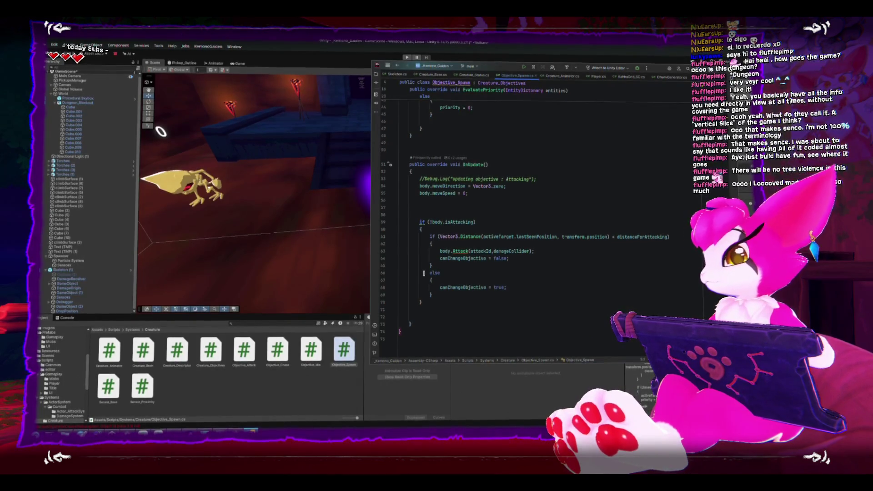
pyautogui.moveTo(436, 305)
pyautogui.mouseDown()
pyautogui.moveTo(400, 185)
pyautogui.moveTo(383, 182)
pyautogui.mouseUp()
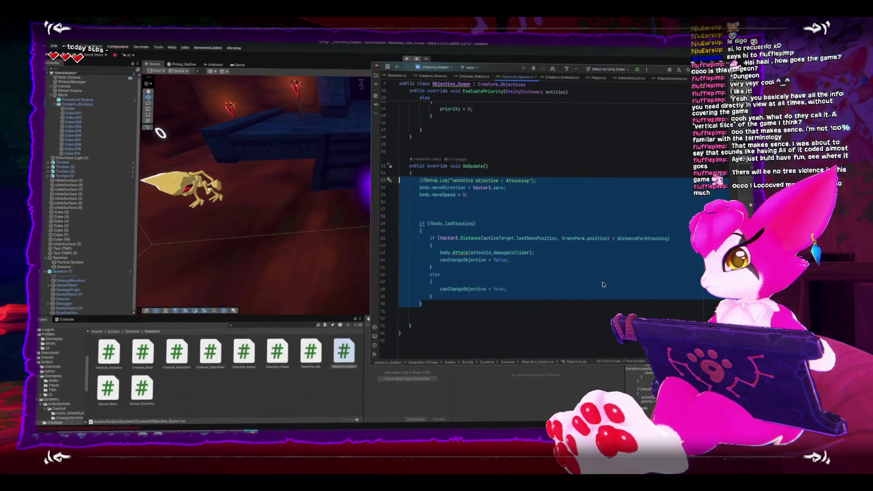
# Erase the distanceForAttacking name from the public float field on line 6
pyautogui.scroll(10, 603, 280)
pyautogui.scroll(3, 603, 280)
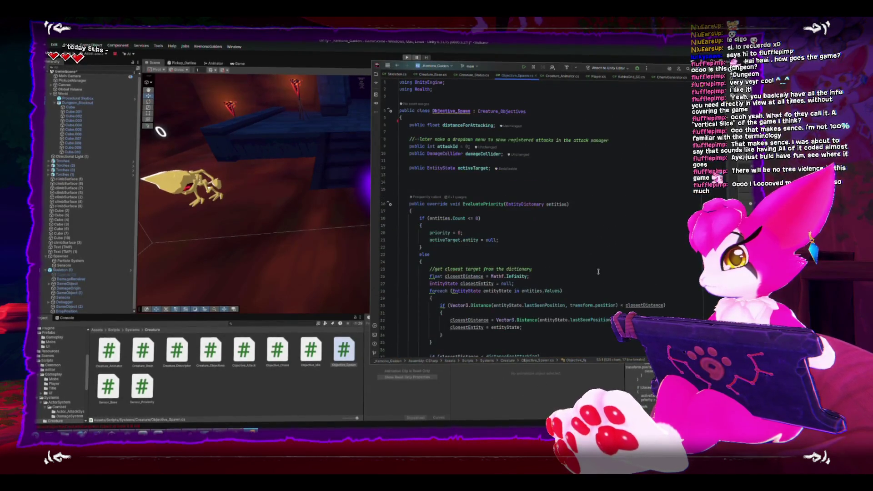
pyautogui.doubleClick(464, 125)
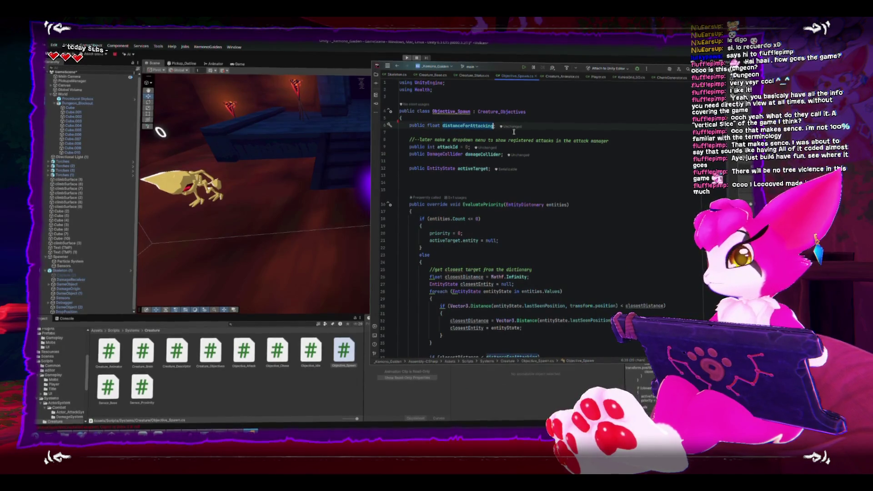
pyautogui.write('distance')
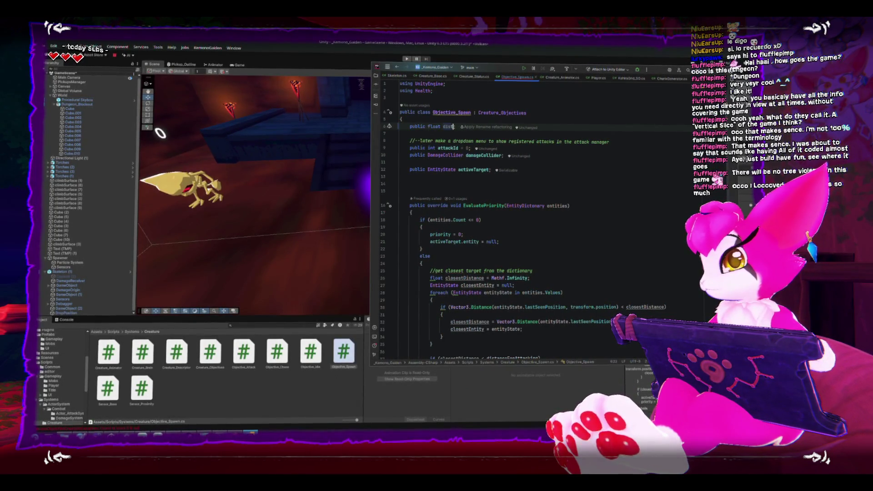
pyautogui.press('BackSpace')
pyautogui.press('BackSpace')
pyautogui.press('BackSpace')
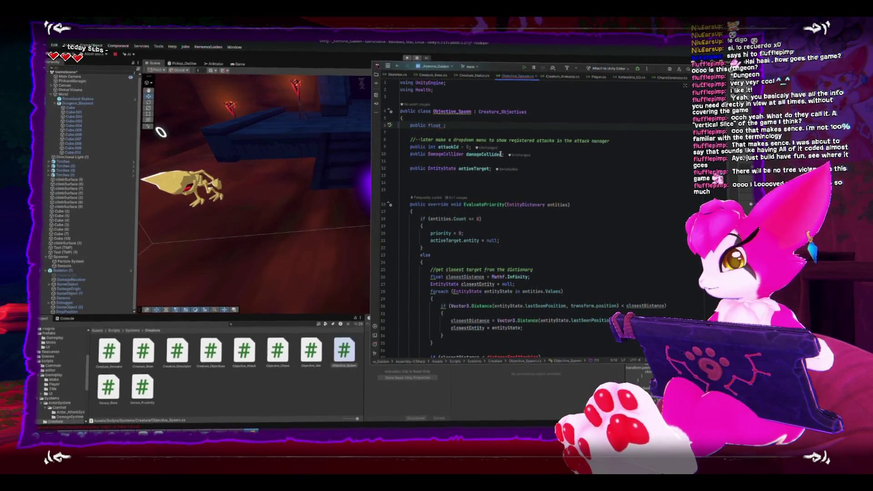
# Change the float field on line 6 to int requiredEntities = 1
pyautogui.doubleClick(440, 219)
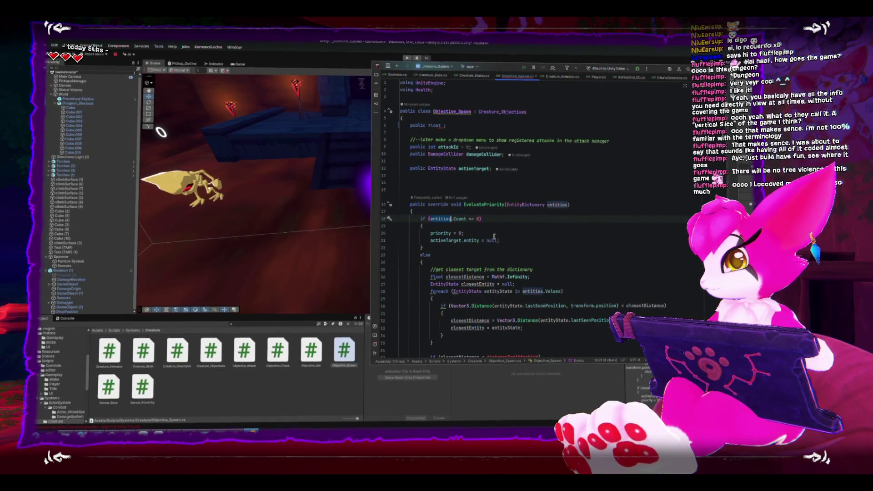
pyautogui.click(429, 126)
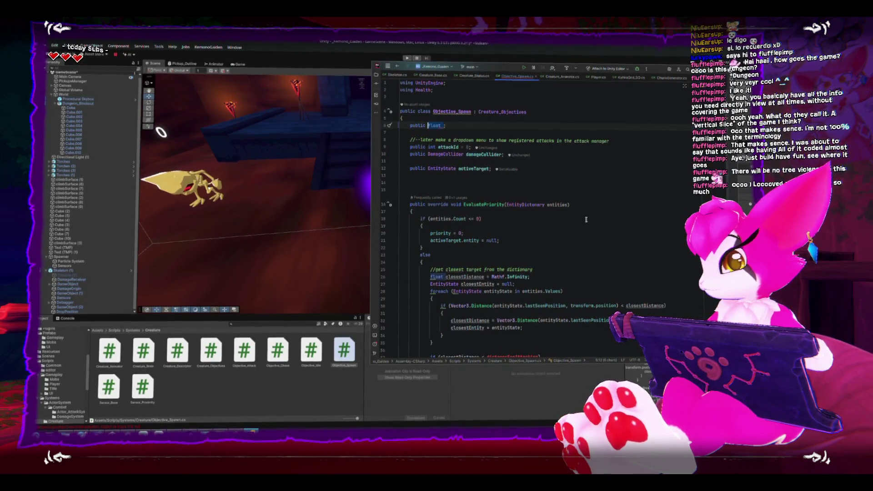
pyautogui.scroll(-5, 582, 217)
pyautogui.scroll(5, 585, 218)
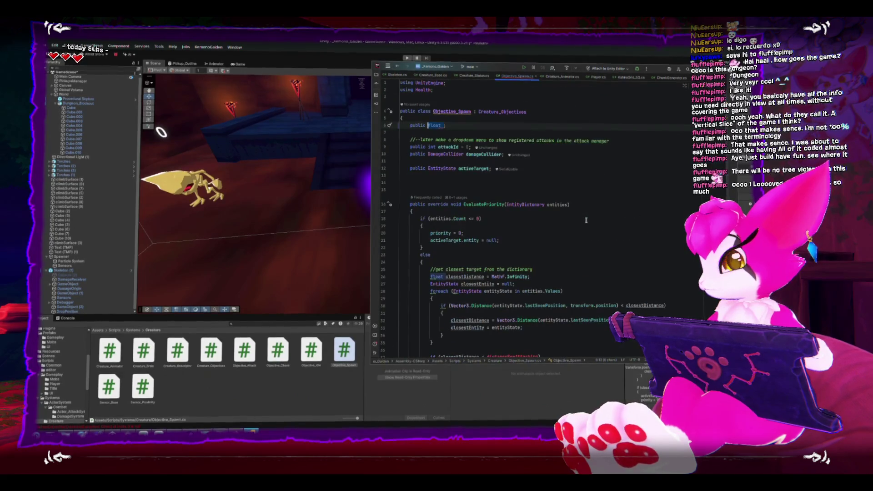
pyautogui.write('int')
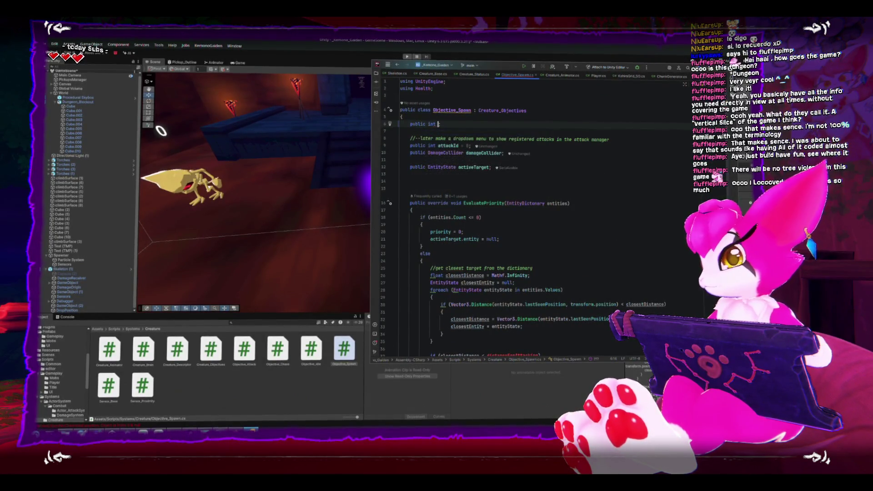
pyautogui.write('requ')
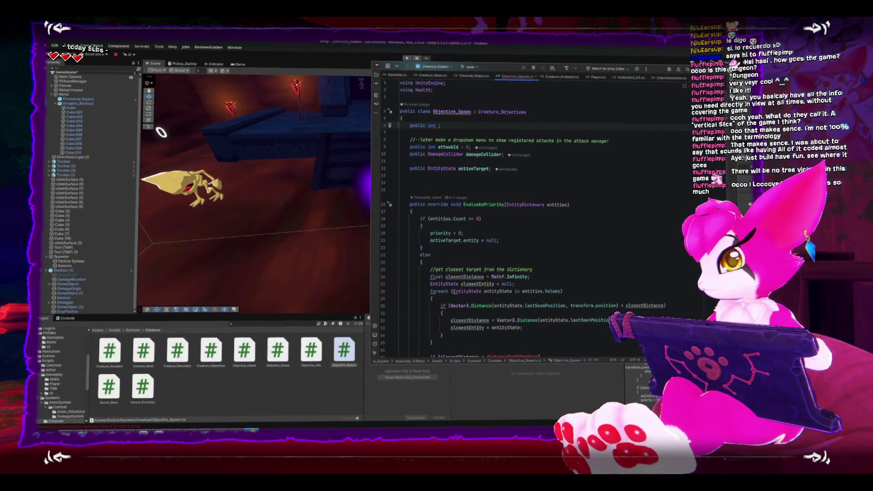
pyautogui.write('s = 1')
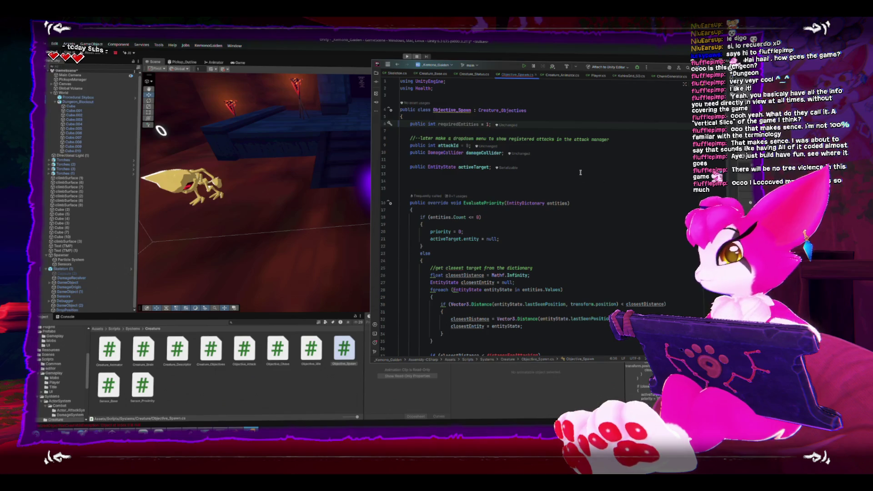
# Delete the attack comment, attackId and damageCollider lines and begin a public GameObject prefab field
pyautogui.click(569, 160)
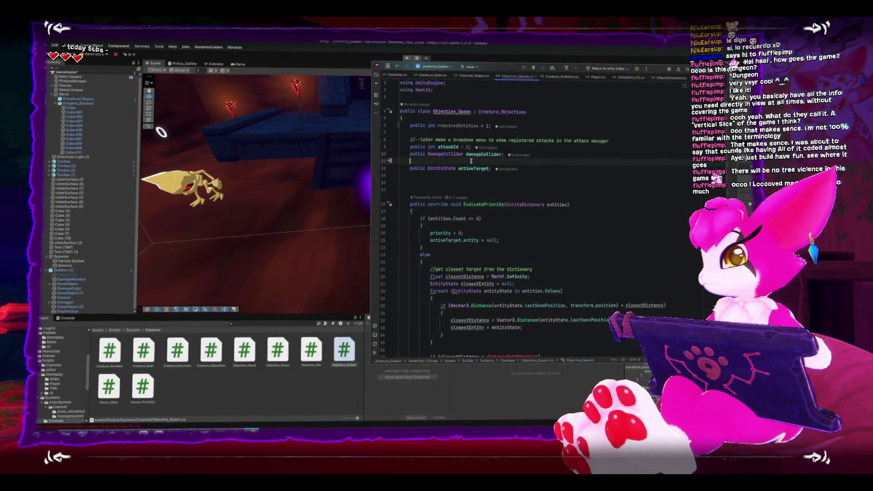
pyautogui.doubleClick(451, 168)
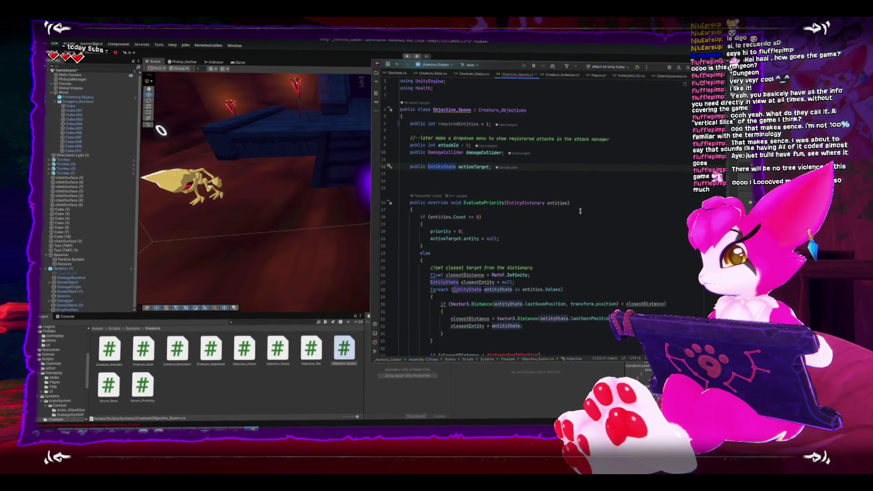
pyautogui.scroll(-3, 581, 211)
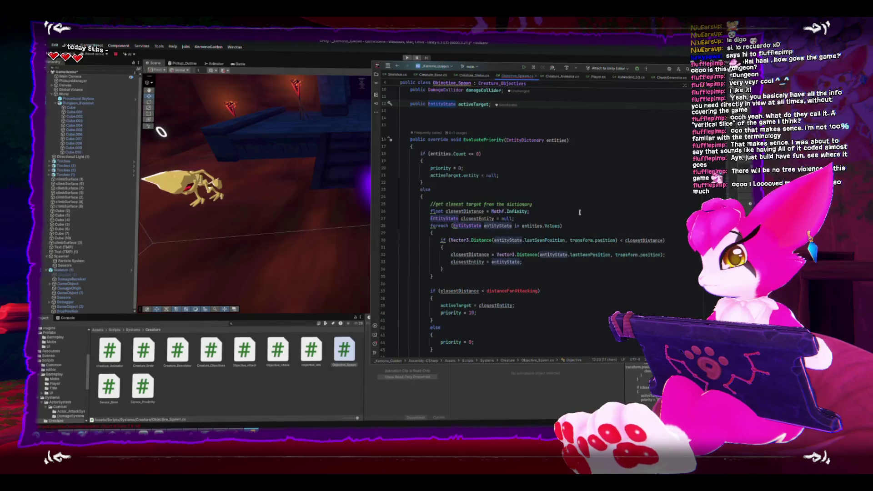
pyautogui.scroll(-8, 580, 213)
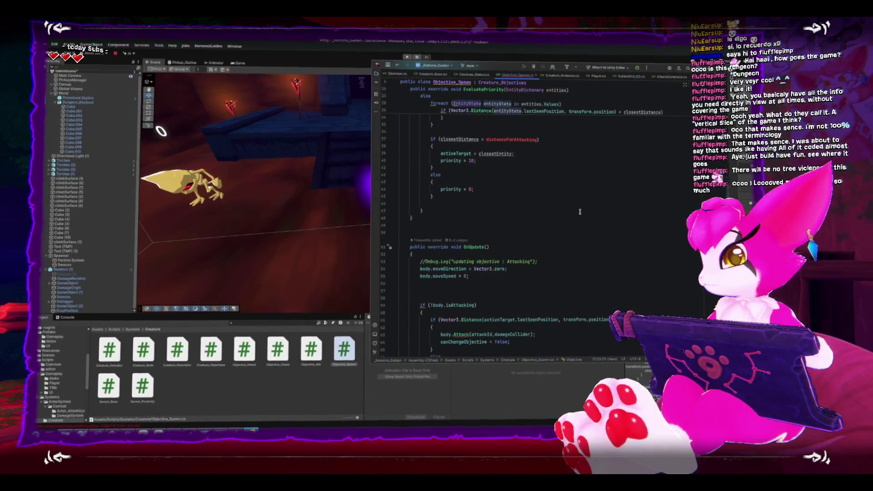
pyautogui.scroll(13, 579, 211)
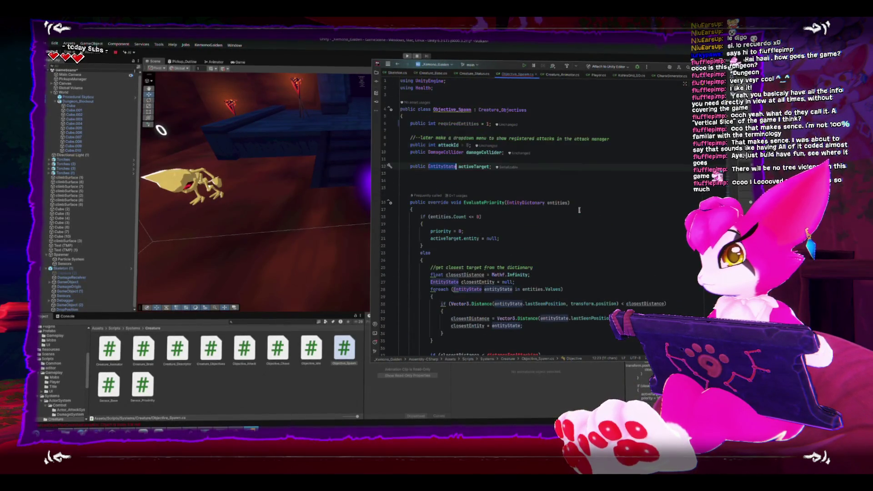
pyautogui.click(581, 180)
pyautogui.moveTo(553, 156)
pyautogui.mouseDown()
pyautogui.moveTo(378, 144)
pyautogui.moveTo(386, 138)
pyautogui.mouseUp()
pyautogui.press('Delete')
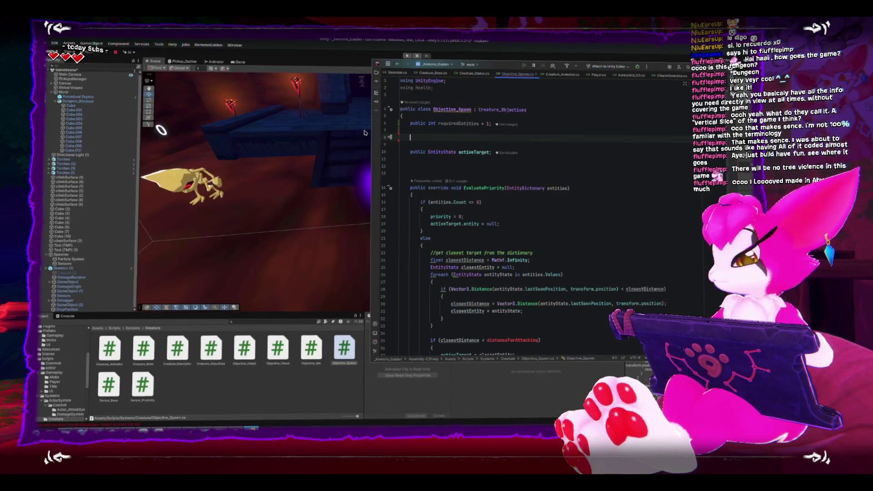
pyautogui.write('public GameO')
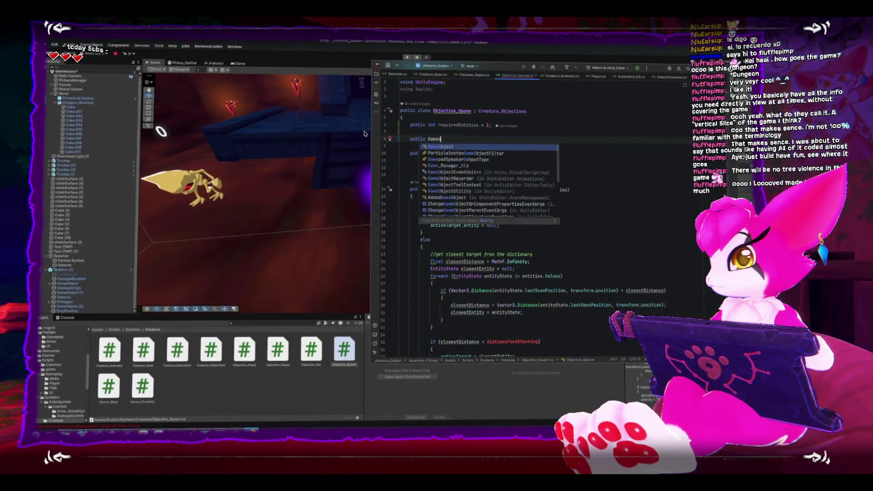
pyautogui.write('bject ')
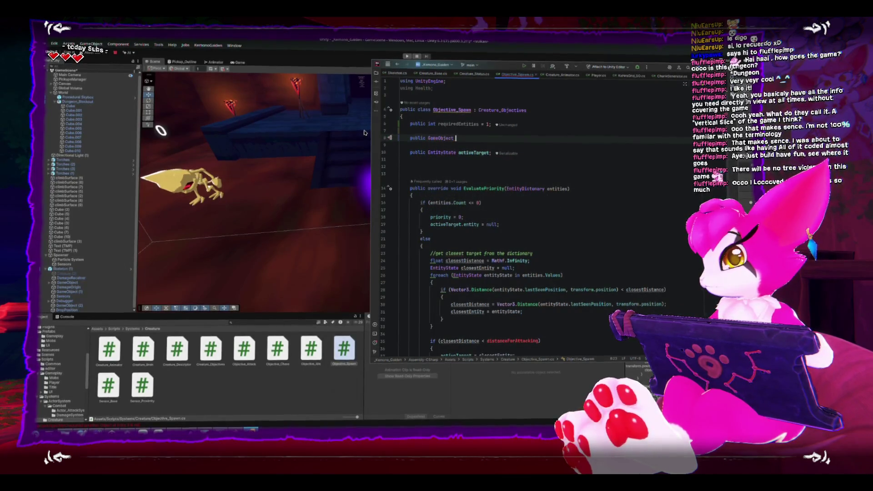
pyautogui.write('prefab;')
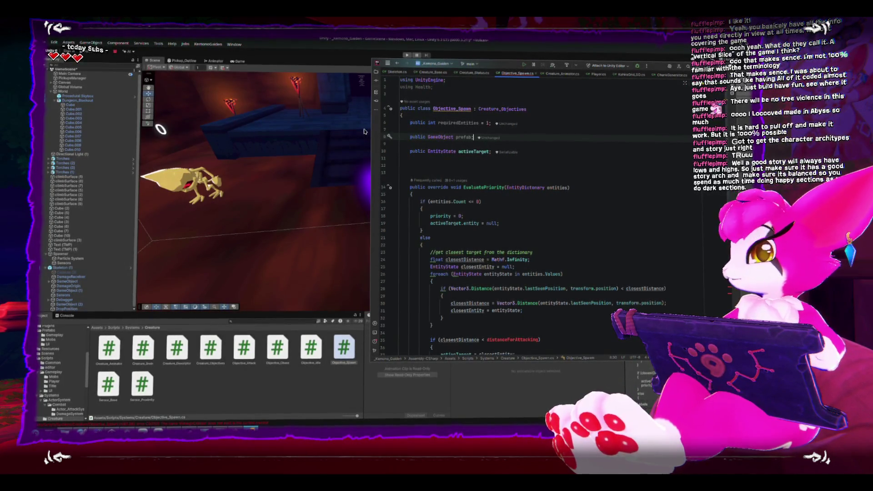
# Bring Unity forward so Objective_Spawn recompiles and shows requiredEntities, prefab and activeTarget
pyautogui.click(346, 76)
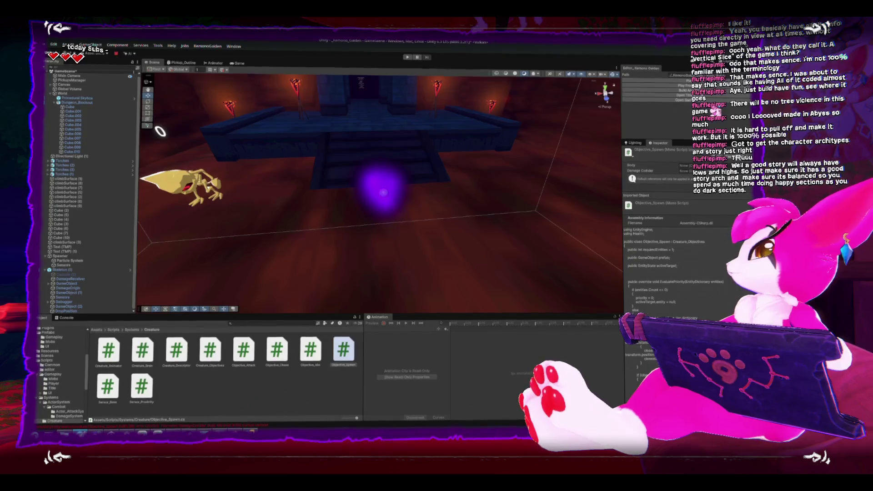
pyautogui.hotkey('alt', 'Tab')
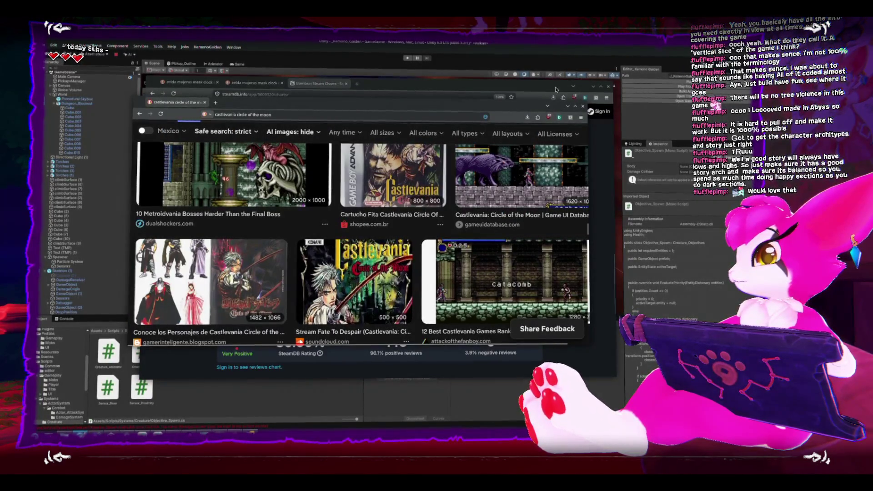
# Play the Castlevania - Best Soundtracks video from A Fleeting Respite, then return to Unity
pyautogui.hotkey('alt', 'Tab')
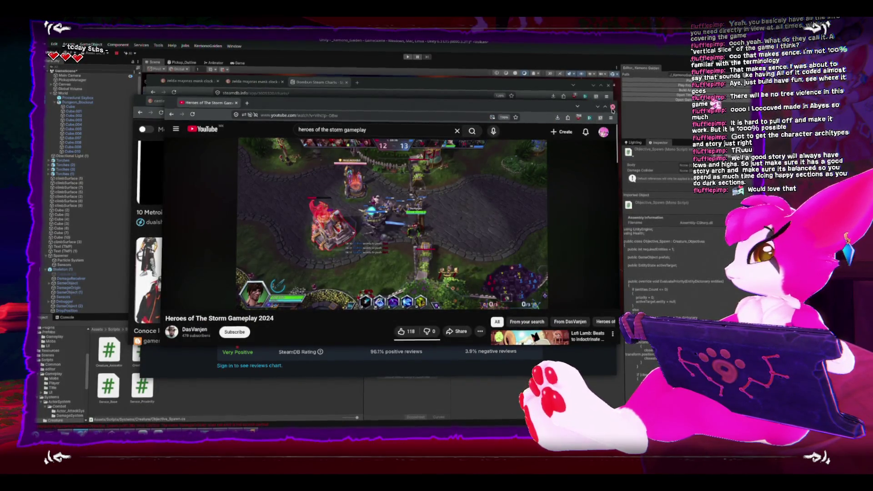
pyautogui.hotkey('alt', 'Tab')
pyautogui.hotkey('alt', 'Tab')
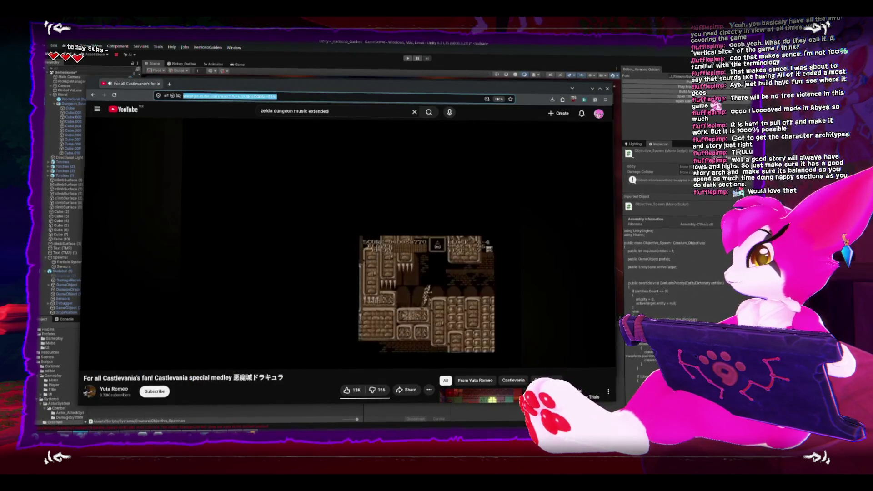
pyautogui.scroll(-1, 332, 244)
pyautogui.scroll(-3, 333, 243)
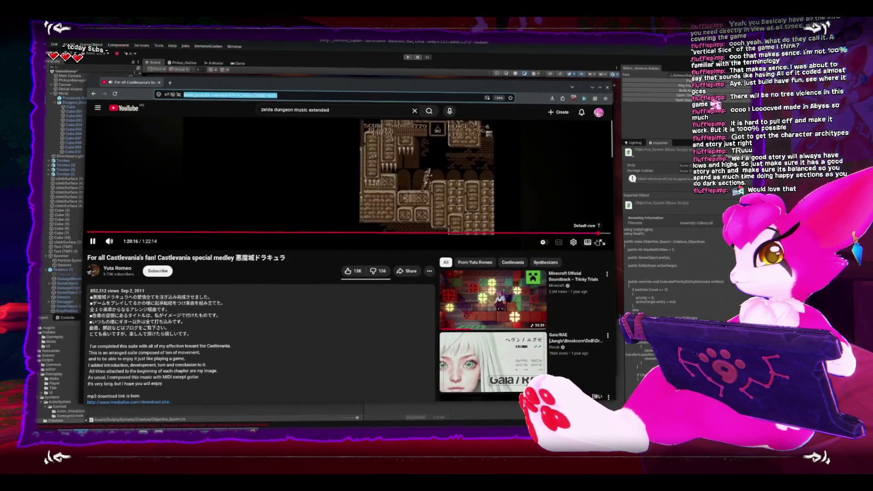
pyautogui.scroll(-3, 317, 260)
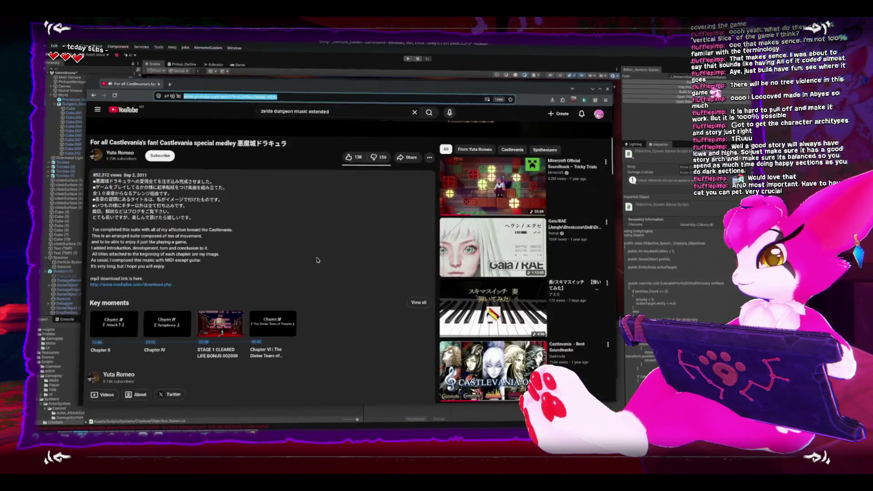
pyautogui.scroll(-2, 185, 268)
pyautogui.scroll(-2, 284, 268)
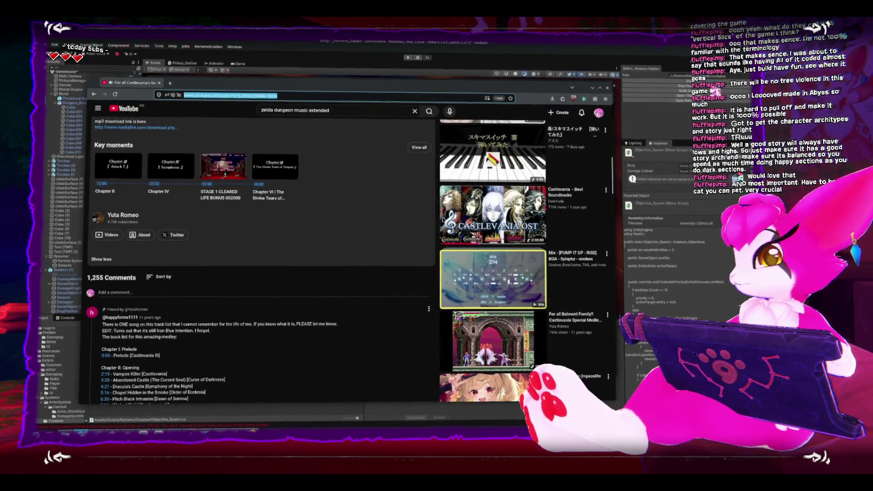
pyautogui.click(493, 215)
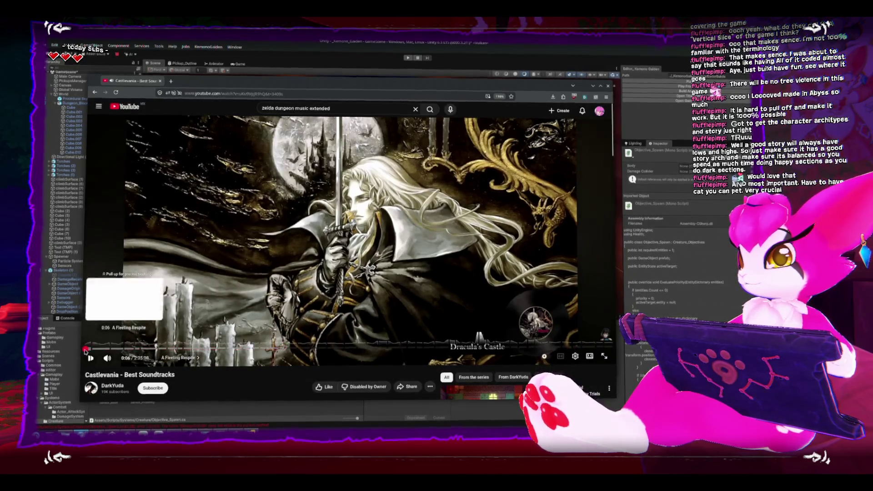
pyautogui.click(87, 348)
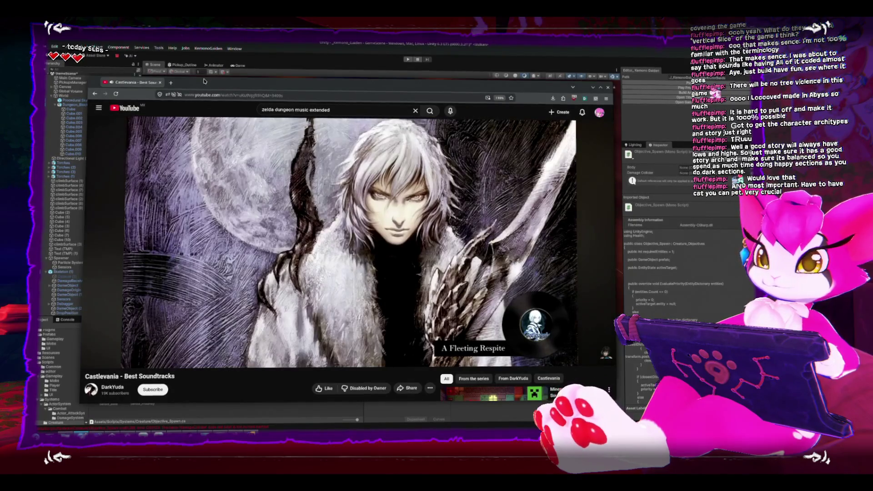
pyautogui.hotkey('alt', 'Tab')
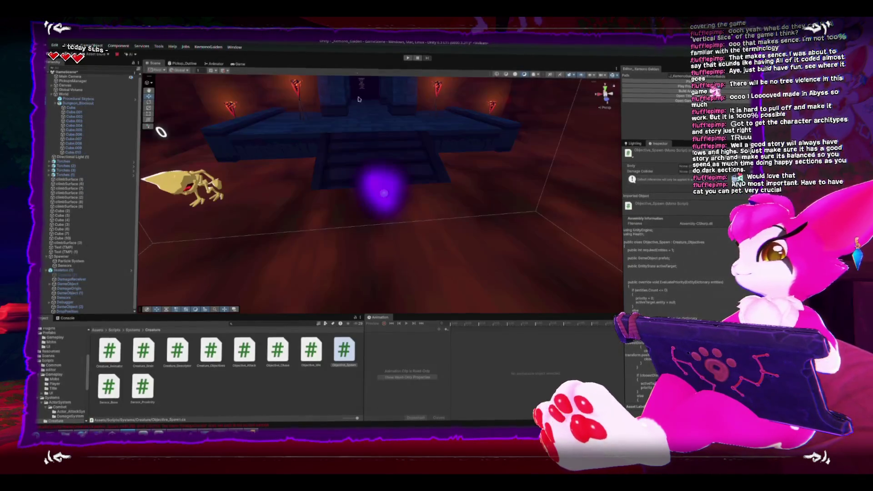
# Select PickupsManager in the Hierarchy and open its script in Rider
pyautogui.click(385, 199)
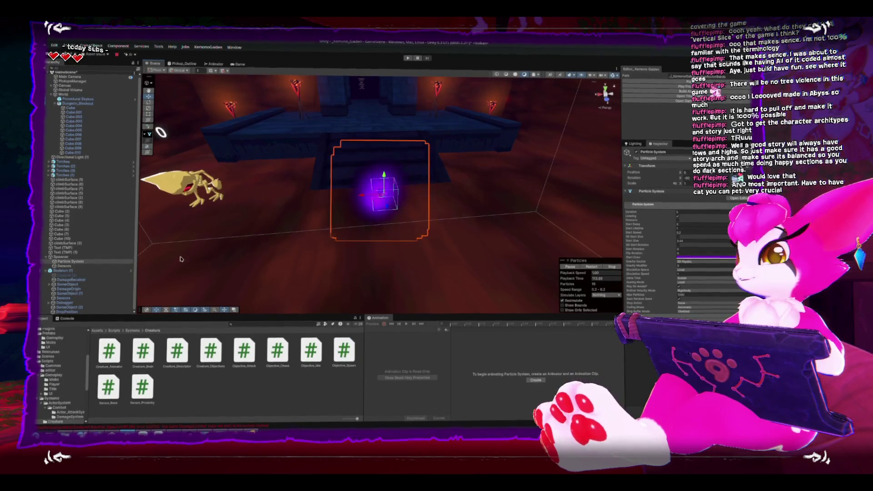
pyautogui.moveTo(161, 133)
pyautogui.mouseDown()
pyautogui.moveTo(502, 211)
pyautogui.moveTo(395, 247)
pyautogui.moveTo(404, 240)
pyautogui.moveTo(345, 218)
pyautogui.mouseUp()
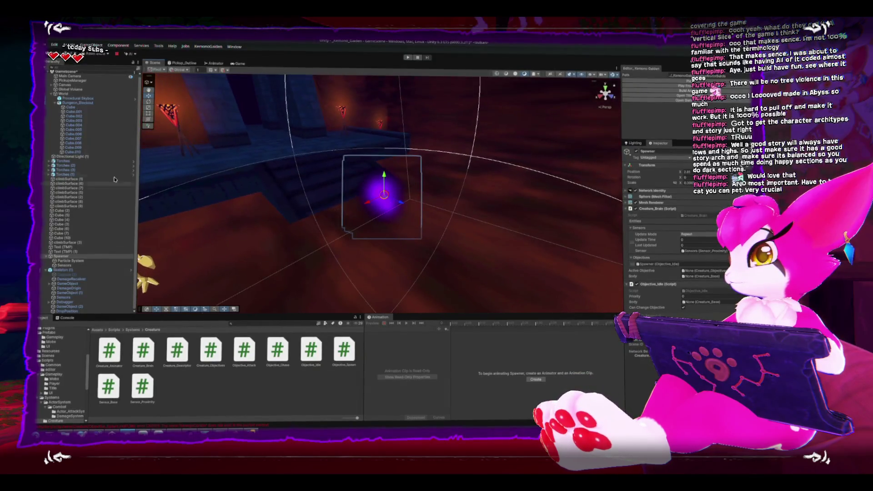
pyautogui.click(73, 81)
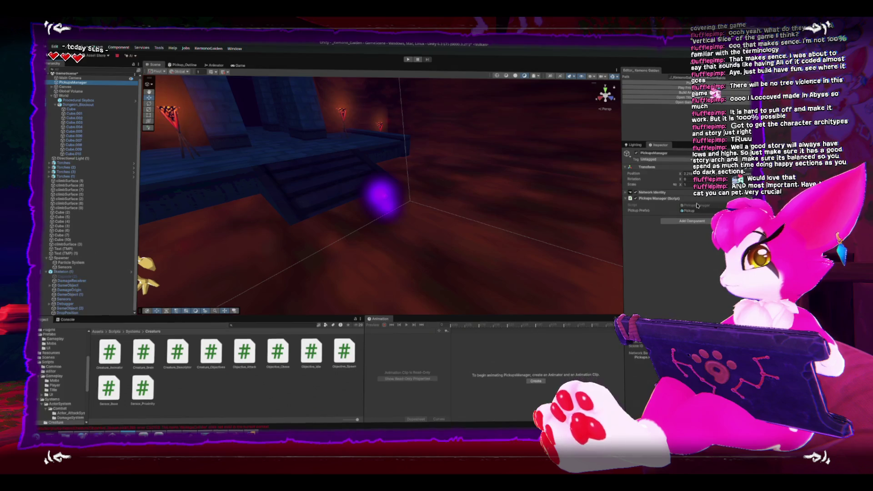
pyautogui.doubleClick(691, 206)
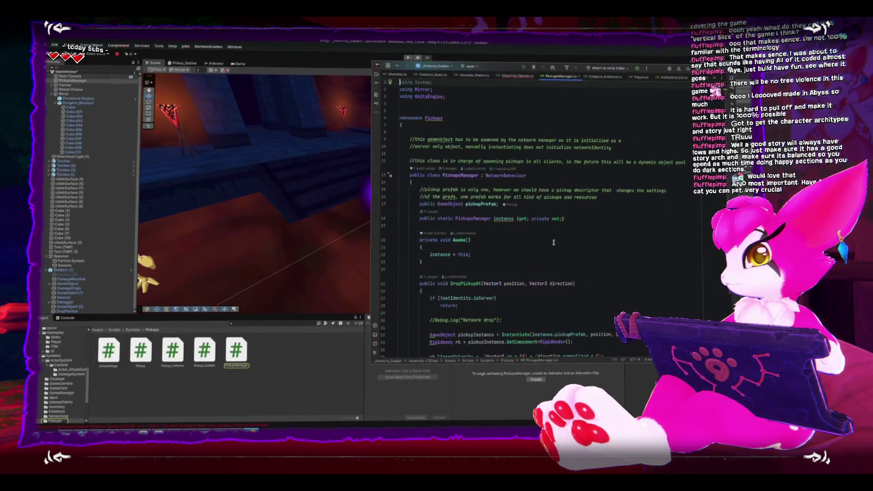
pyautogui.scroll(-2, 553, 242)
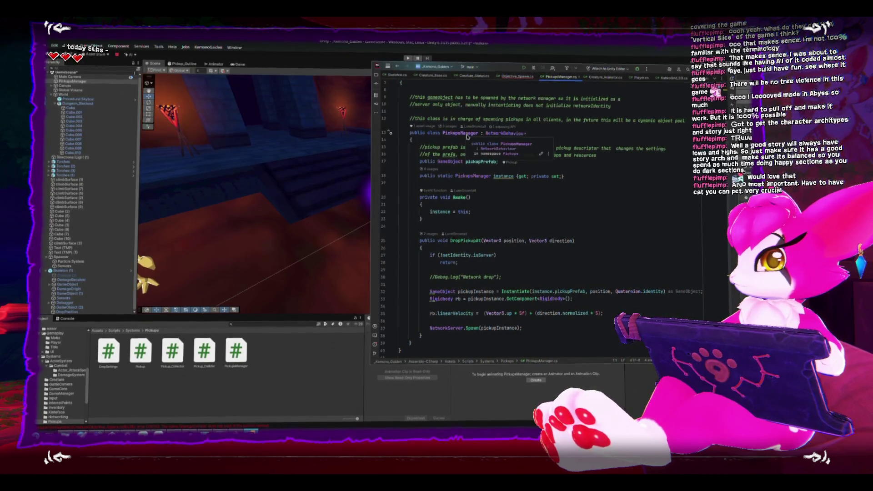
pyautogui.rightClick(467, 137)
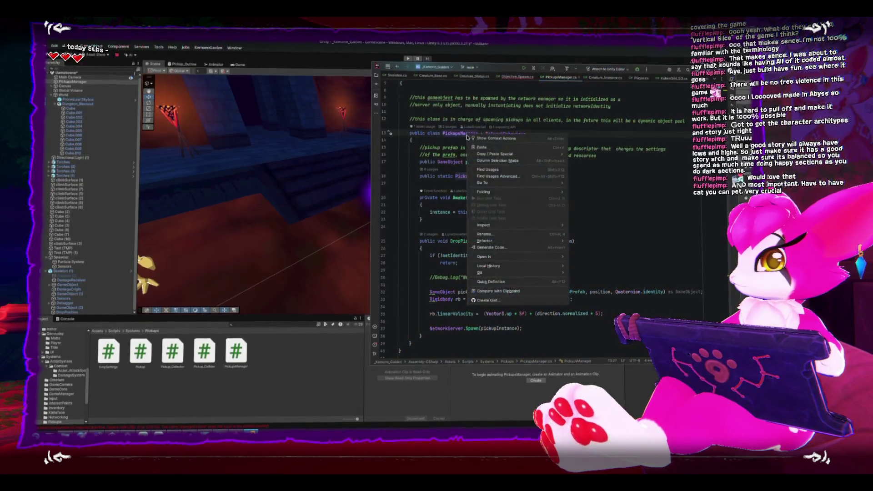
pyautogui.click(504, 235)
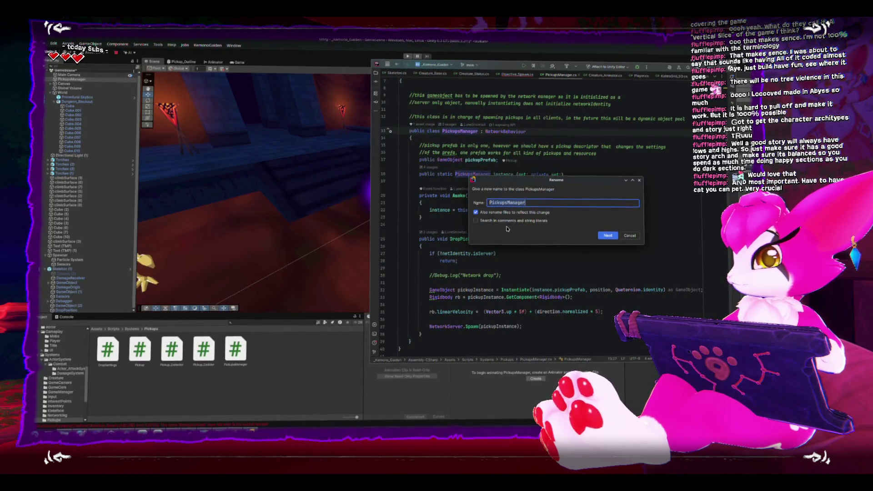
pyautogui.press('Escape')
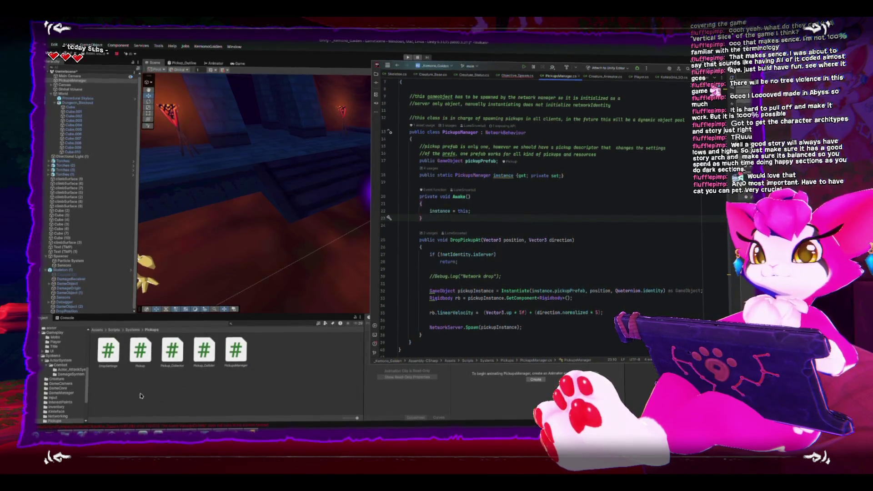
pyautogui.click(337, 249)
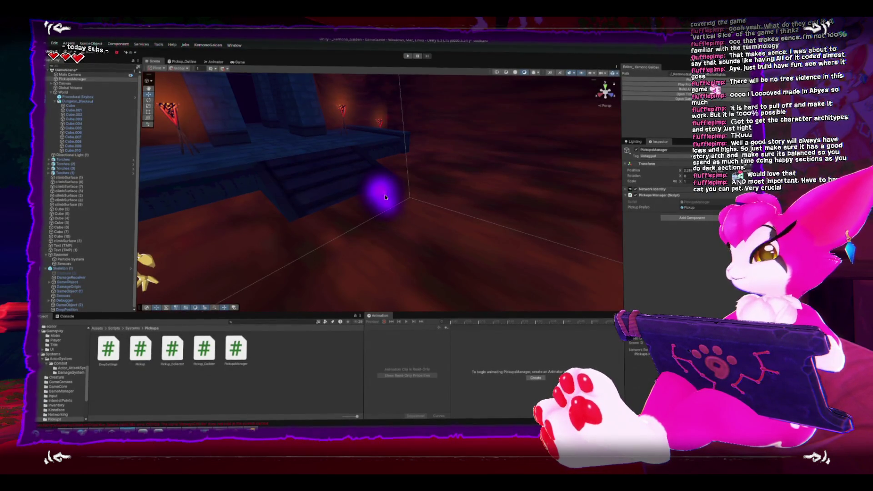
# Select the purple particle orb, frame it with F, and look around the dungeon room
pyautogui.click(326, 196)
pyautogui.click(326, 197)
pyautogui.press('f')
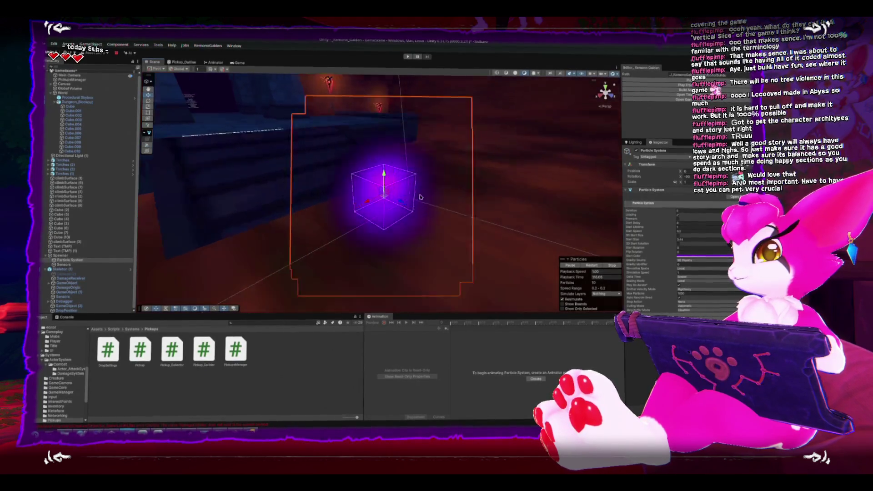
pyautogui.moveTo(400, 195)
pyautogui.mouseDown()
pyautogui.moveTo(466, 193)
pyautogui.moveTo(462, 171)
pyautogui.mouseUp()
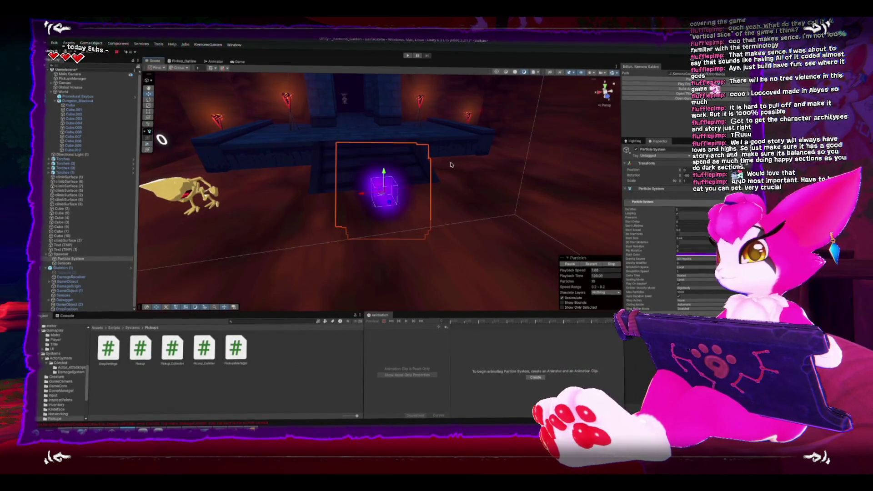
pyautogui.moveTo(445, 155); pyautogui.dragTo(407, 147)
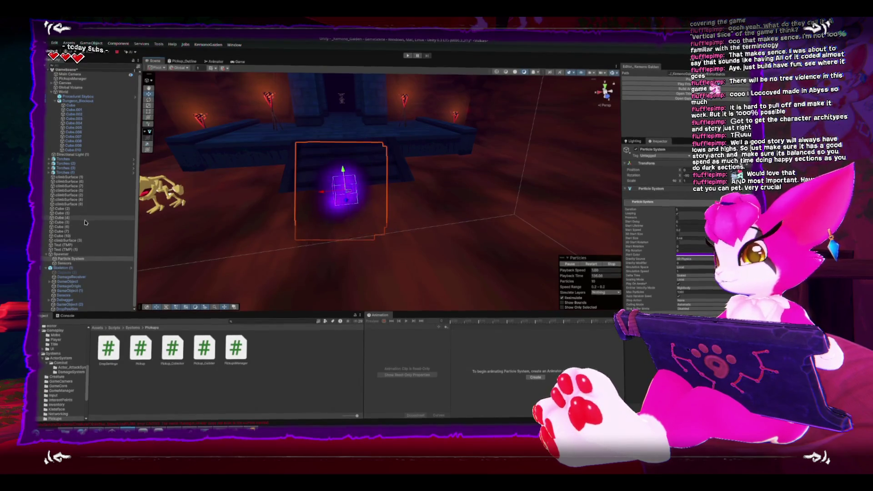
pyautogui.doubleClick(58, 259)
# Select the Spawner and show the Creature scripts folder in the Project window
pyautogui.click(61, 255)
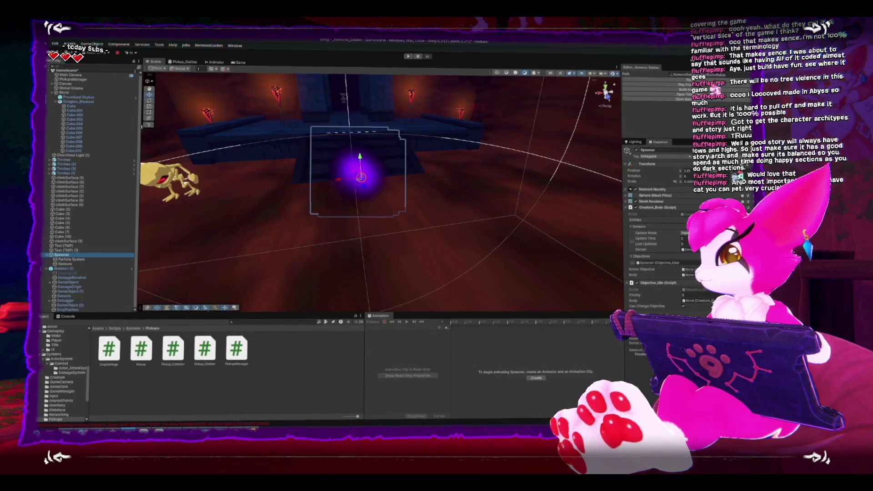
pyautogui.click(57, 377)
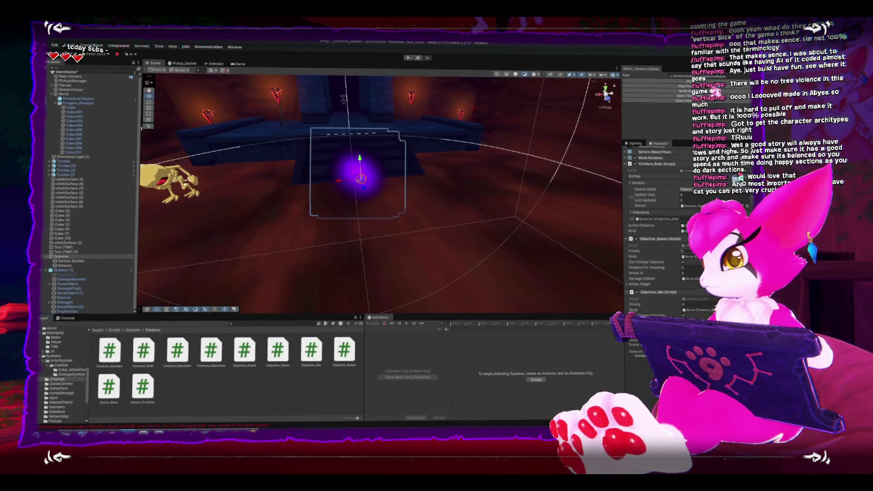
pyautogui.click(170, 182)
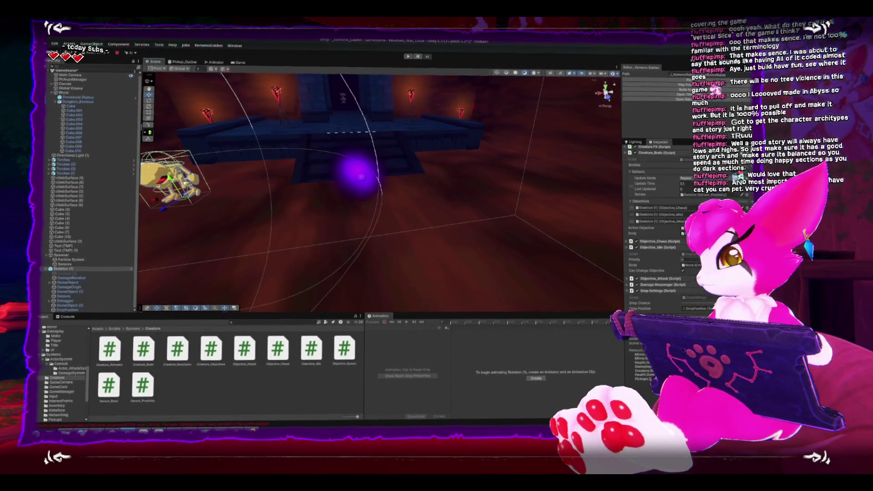
pyautogui.click(632, 279)
pyautogui.scroll(-2, 628, 280)
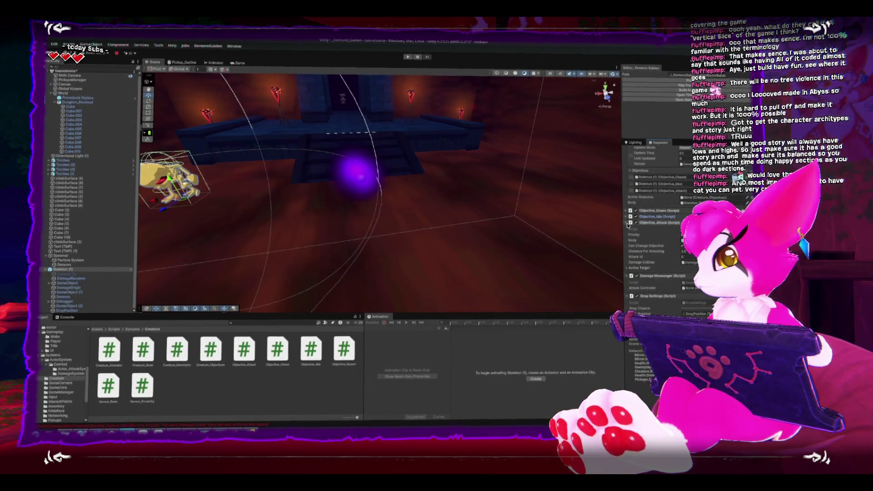
pyautogui.click(628, 223)
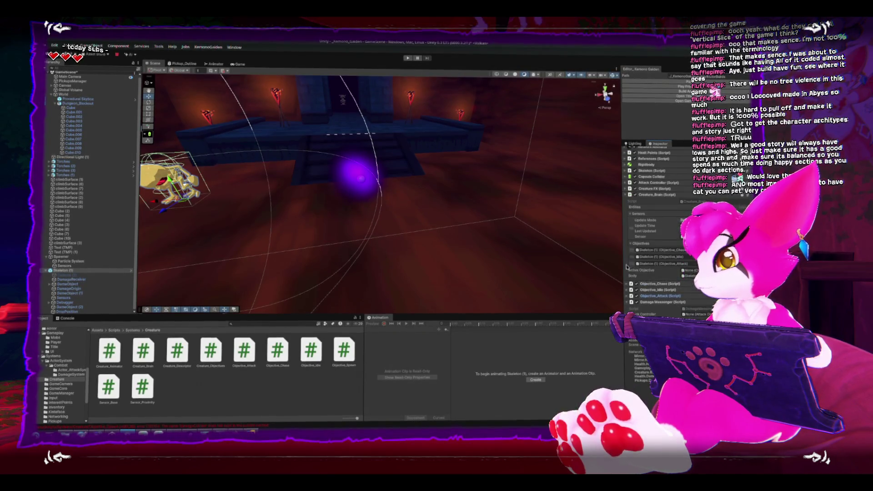
pyautogui.click(360, 178)
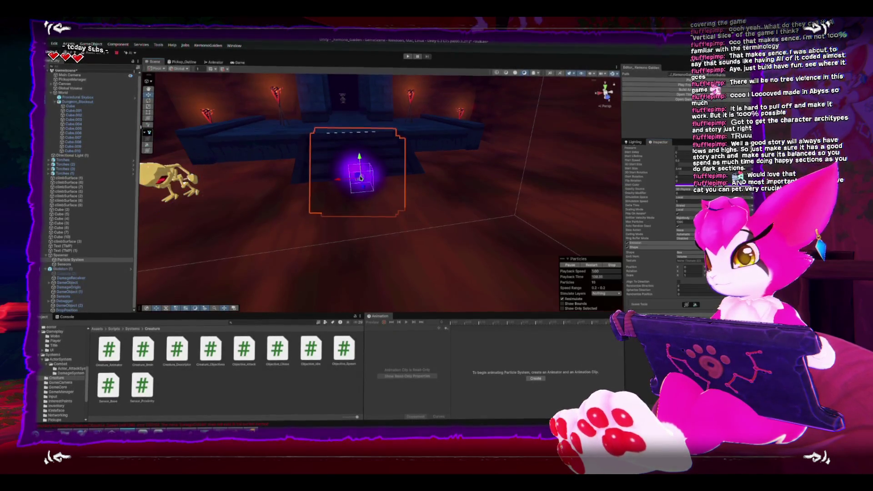
# Select the Spawner and open its Objective_Spawn script in Rider from the Inspector
pyautogui.click(361, 179)
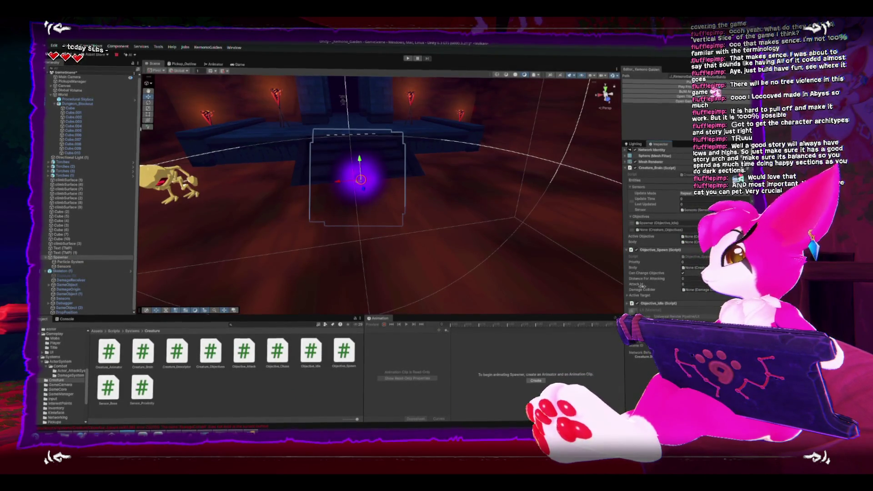
pyautogui.moveTo(657, 228); pyautogui.dragTo(669, 230)
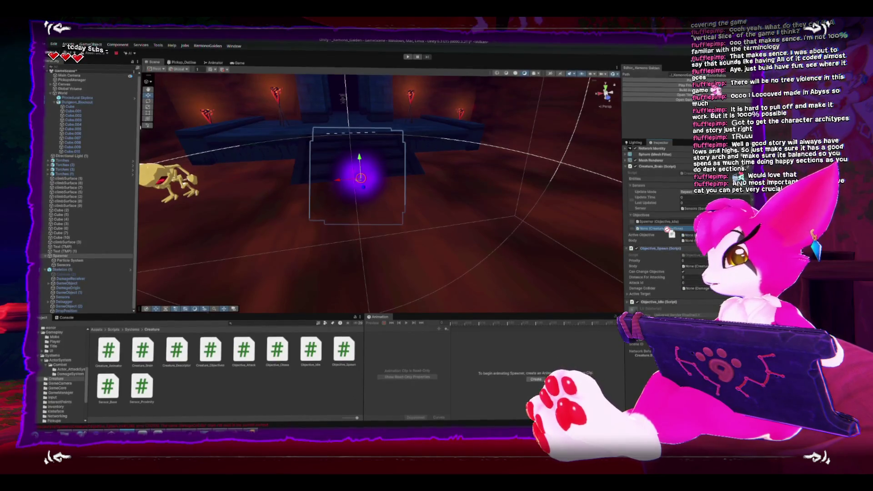
pyautogui.doubleClick(667, 230)
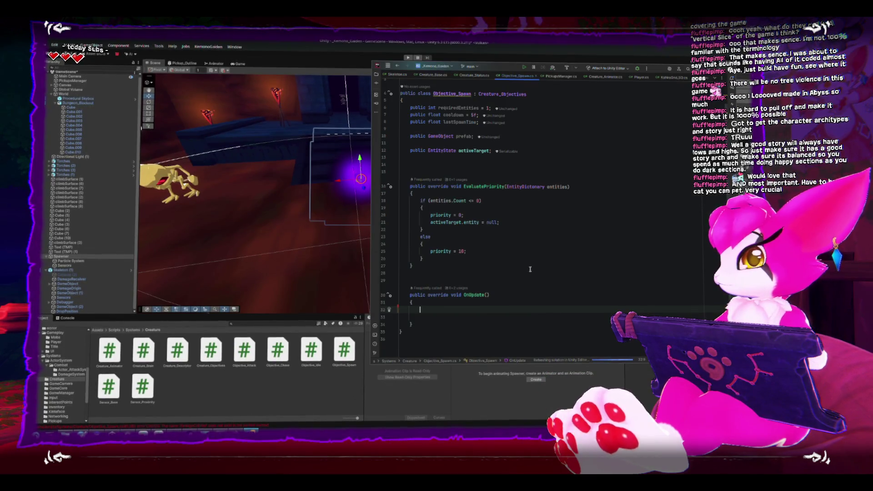
# Add an if block checking whether the cooldown has elapsed since lastSpawnTime against Time.time
pyautogui.write('if(')
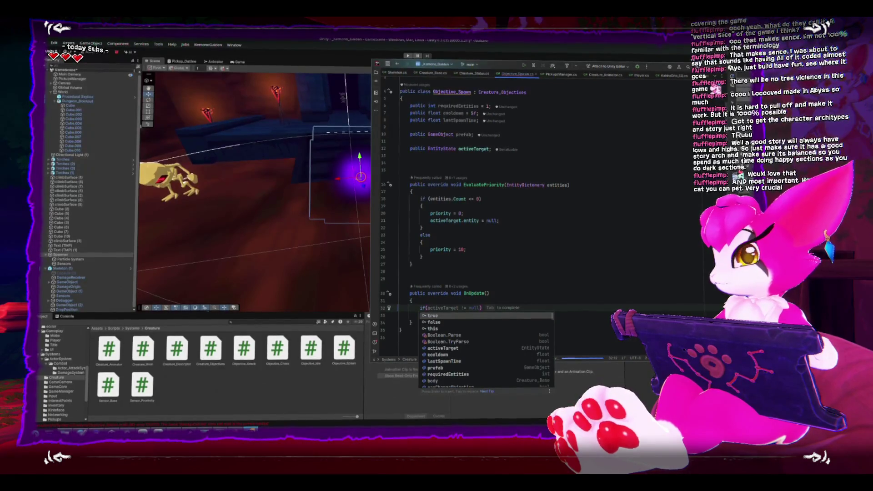
pyautogui.write('last')
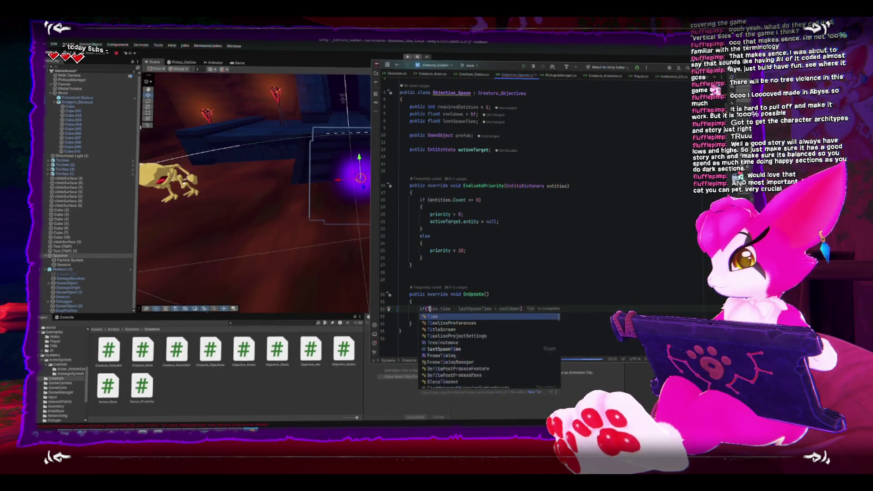
pyautogui.write('ime.time +')
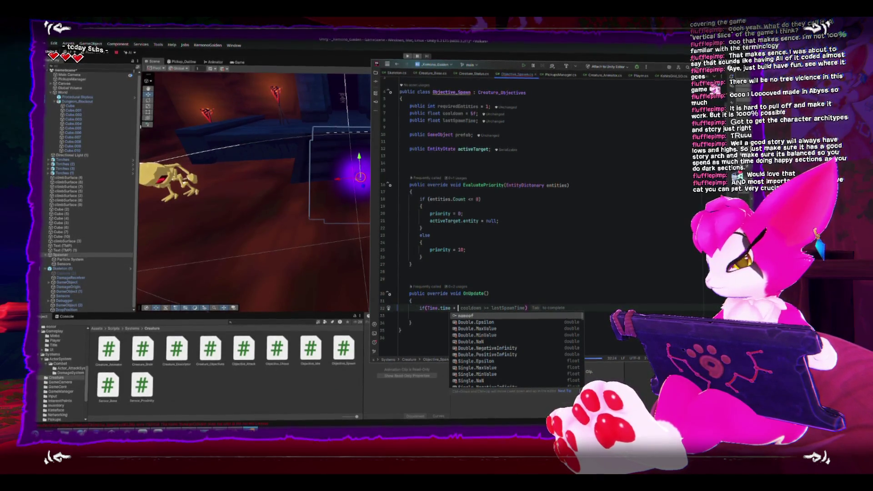
pyautogui.press('Tab')
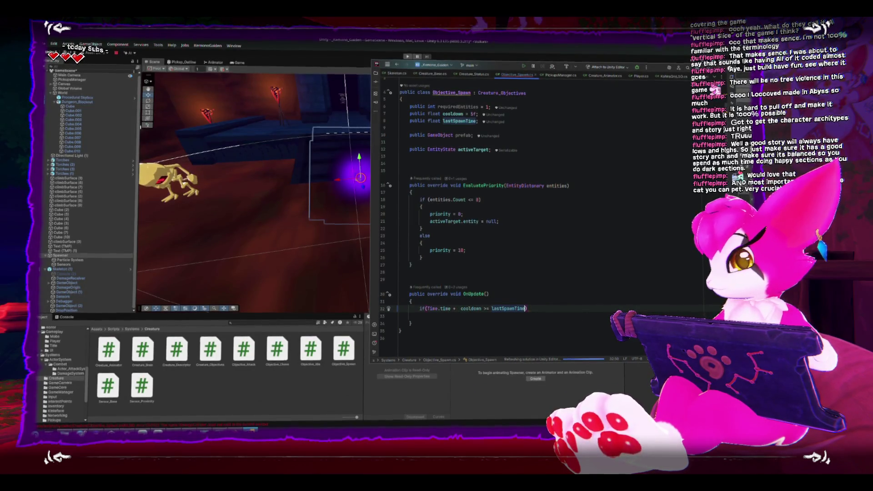
pyautogui.press('Return')
pyautogui.write('{')
pyautogui.press('Return')
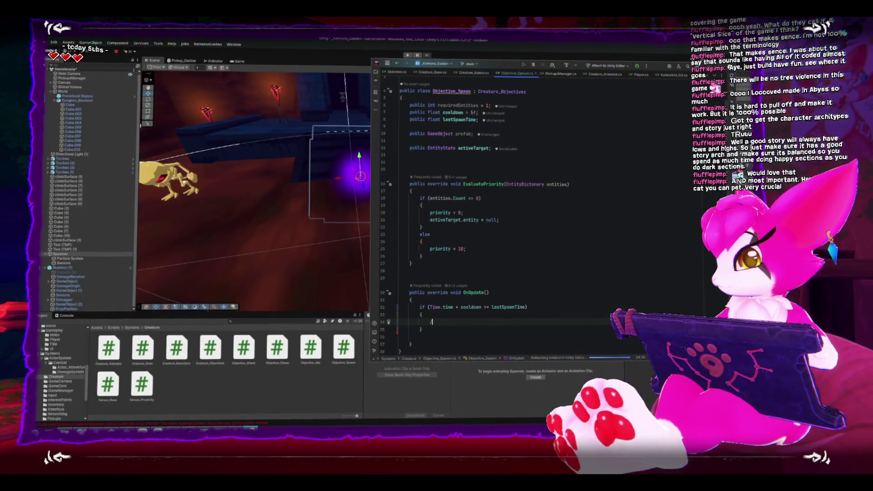
# Inside it, log "spawning" and set lastSpawnTime = Time.time, then return to Unity
pyautogui.write('//spawn stuff here')
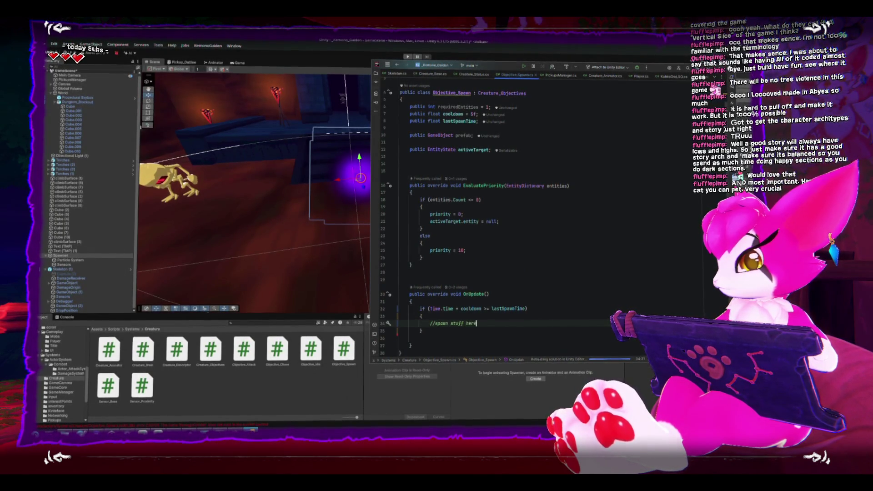
pyautogui.press('Return')
pyautogui.write('Debug.')
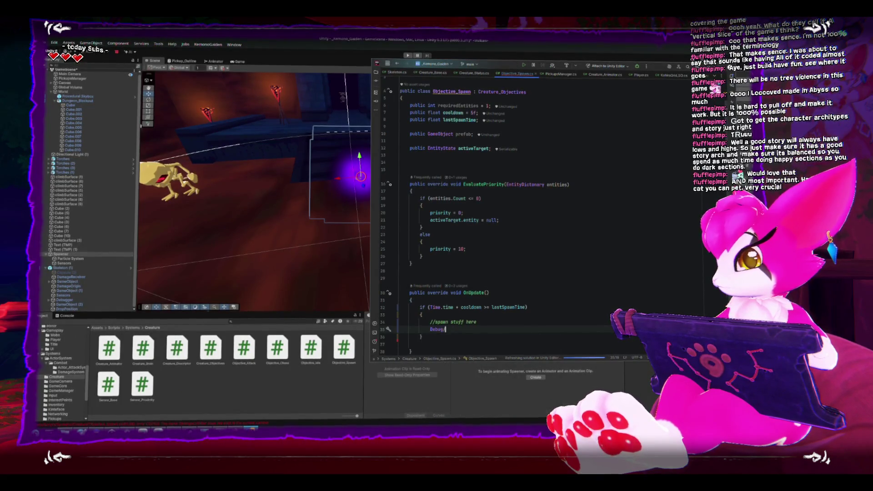
pyautogui.write('Log')
pyautogui.press('Tab')
pyautogui.press('BackSpace')
pyautogui.press('BackSpace')
pyautogui.press('BackSpace')
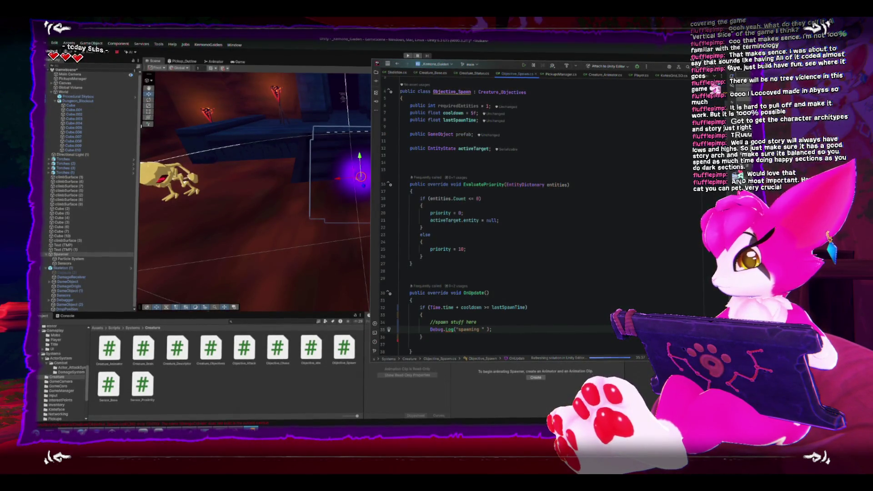
pyautogui.press('Return')
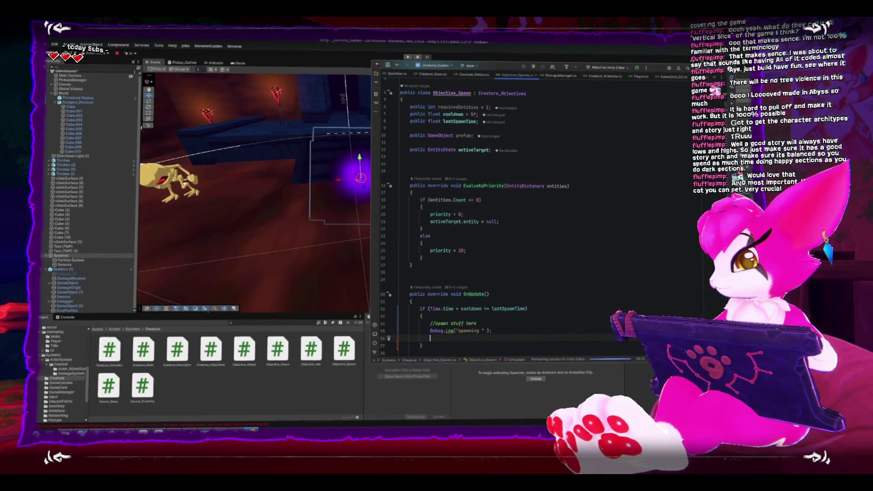
pyautogui.write('las')
pyautogui.press('Tab')
pyautogui.scroll(-3, 537, 255)
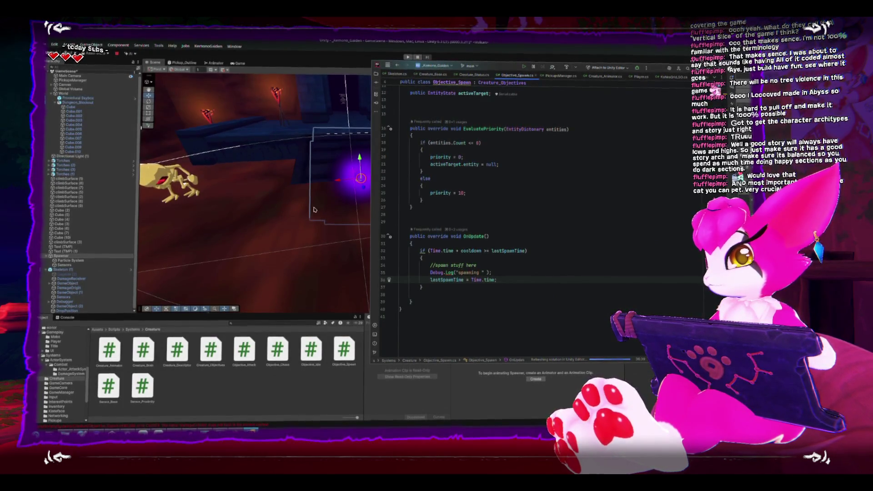
pyautogui.hotkey('alt', 'Tab')
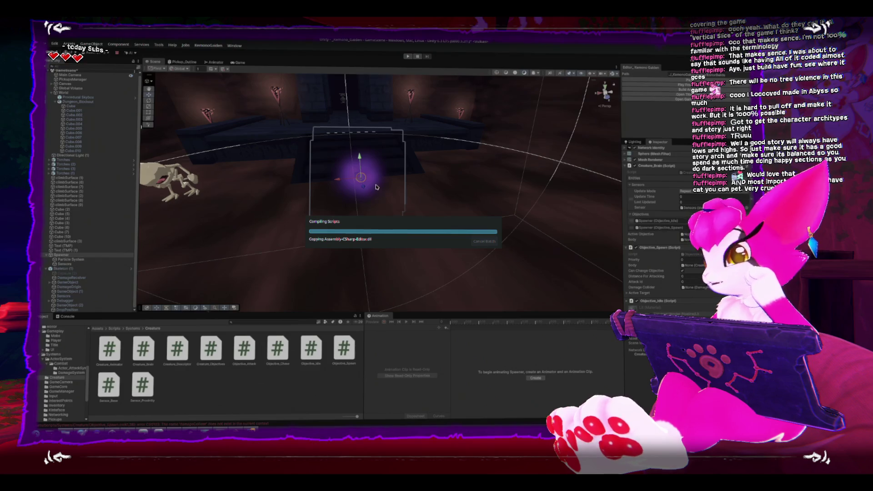
# Show the Console, delete Skeleton (1) from the scene, and start play mode
pyautogui.moveTo(374, 196)
pyautogui.mouseDown()
pyautogui.moveTo(364, 191)
pyautogui.moveTo(408, 152)
pyautogui.moveTo(288, 185)
pyautogui.mouseUp()
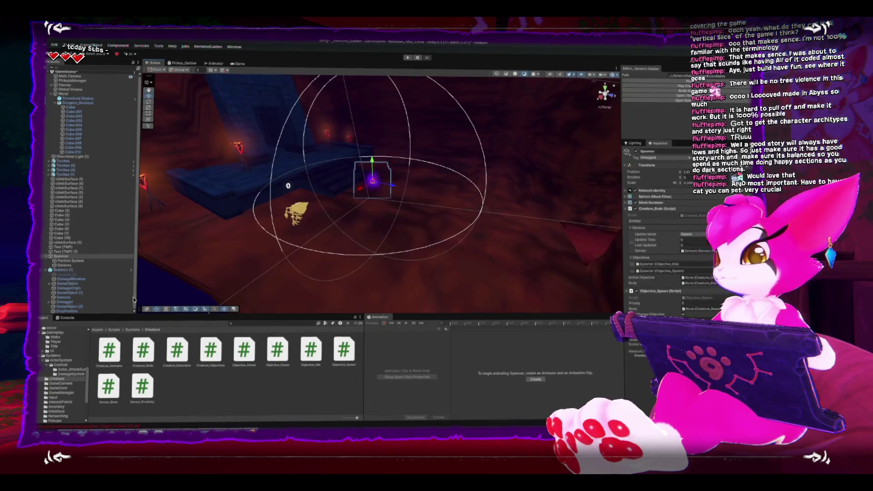
pyautogui.click(64, 317)
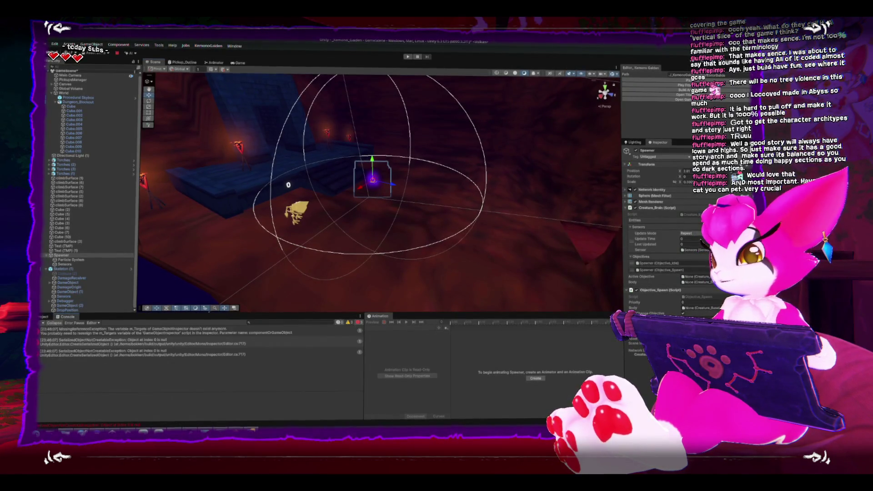
pyautogui.moveTo(377, 191); pyautogui.dragTo(338, 195)
pyautogui.click(304, 220)
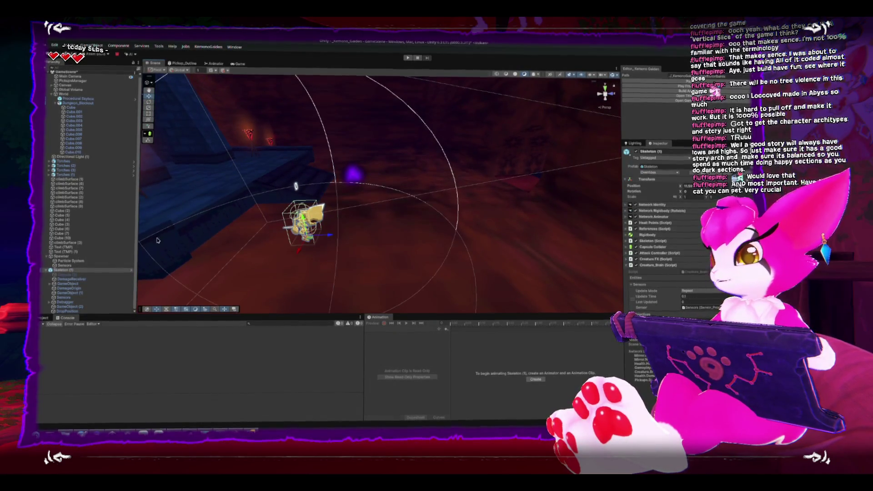
pyautogui.click(72, 265)
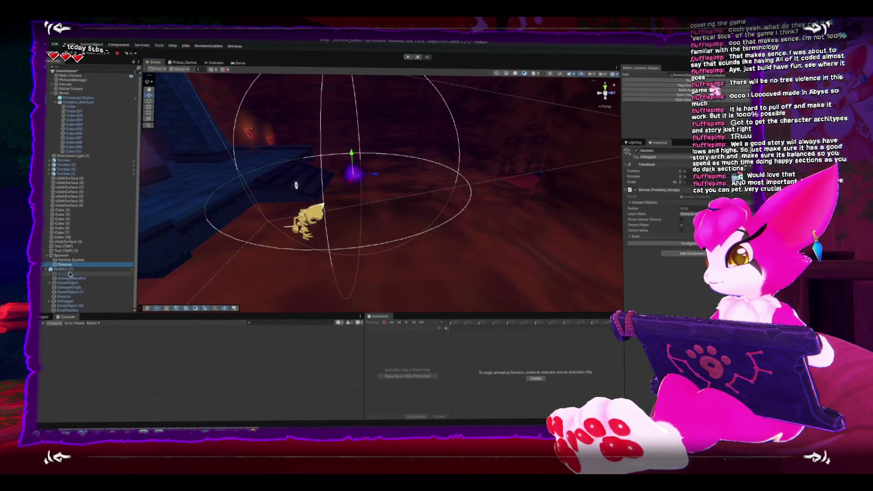
pyautogui.click(66, 269)
pyautogui.press('Delete')
pyautogui.click(670, 87)
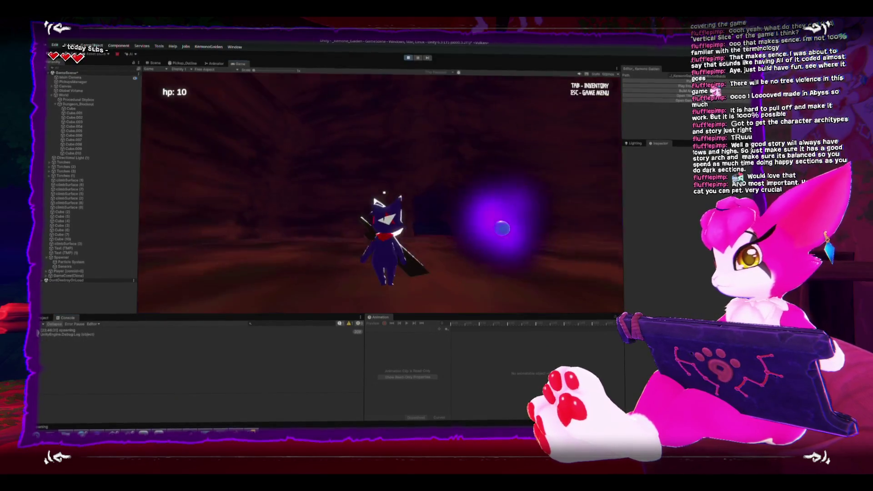
# Walk the player around, confirm the "spawning" Console log, stop playing and return to Rider
pyautogui.press('w')
pyautogui.press('w')
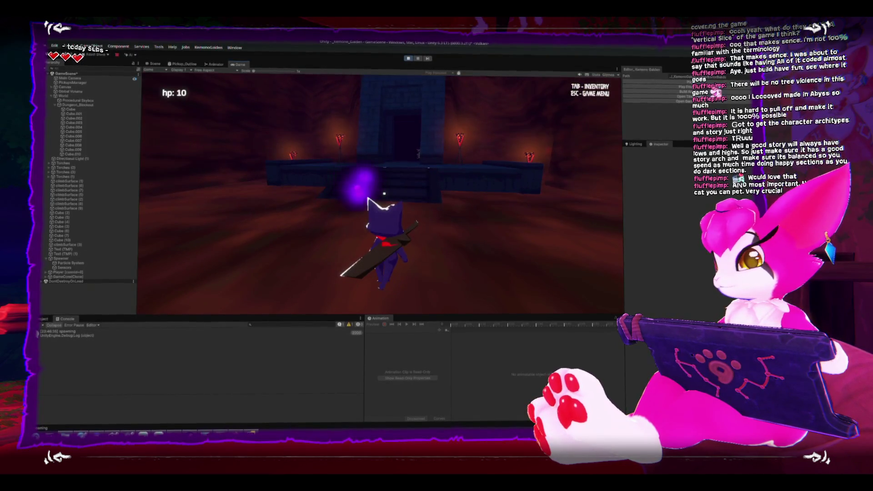
pyautogui.press('Escape')
pyautogui.click(286, 336)
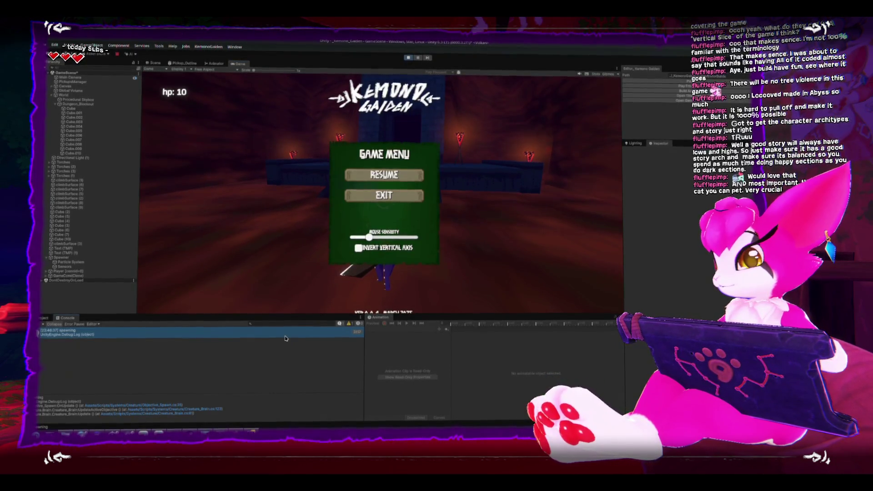
pyautogui.click(408, 56)
pyautogui.hotkey('alt', 'Tab')
pyautogui.click(518, 266)
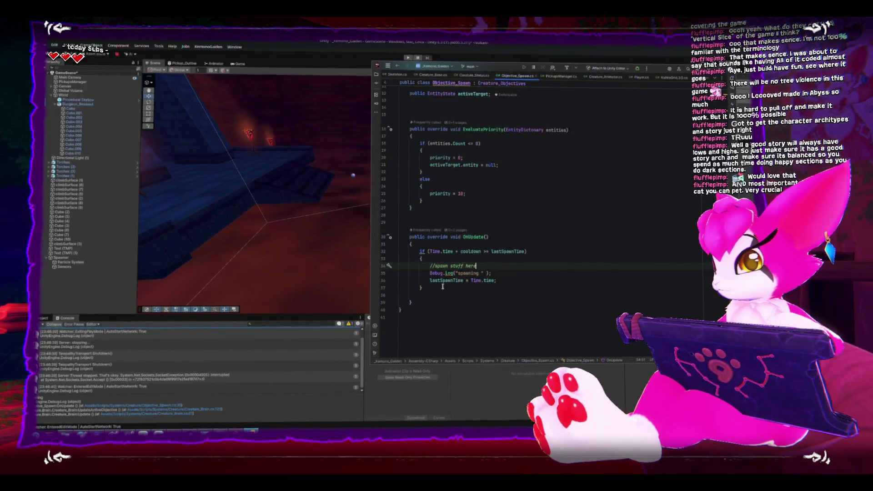
pyautogui.click(484, 251)
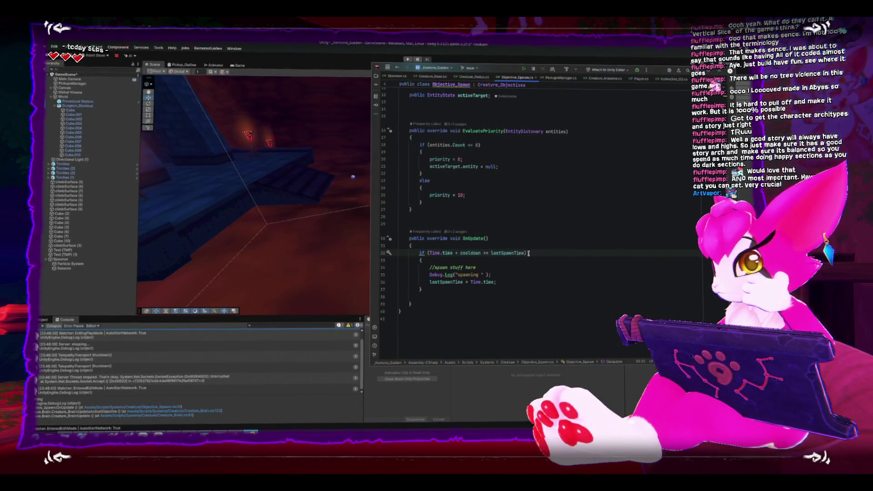
pyautogui.scroll(3, 528, 253)
pyautogui.click(79, 281)
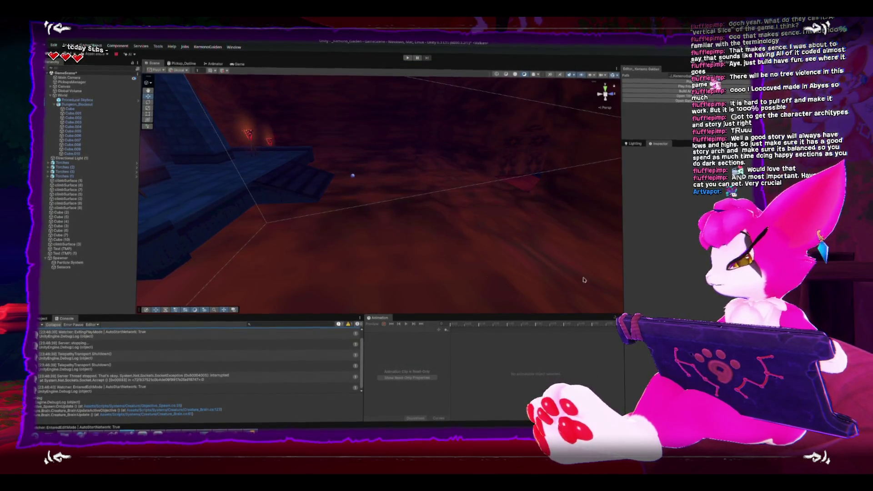
# Check the Spawner's Objective_Spawn Cooldown of 5 in the Inspector, then switch to Rider
pyautogui.click(66, 258)
pyautogui.scroll(-3, 681, 305)
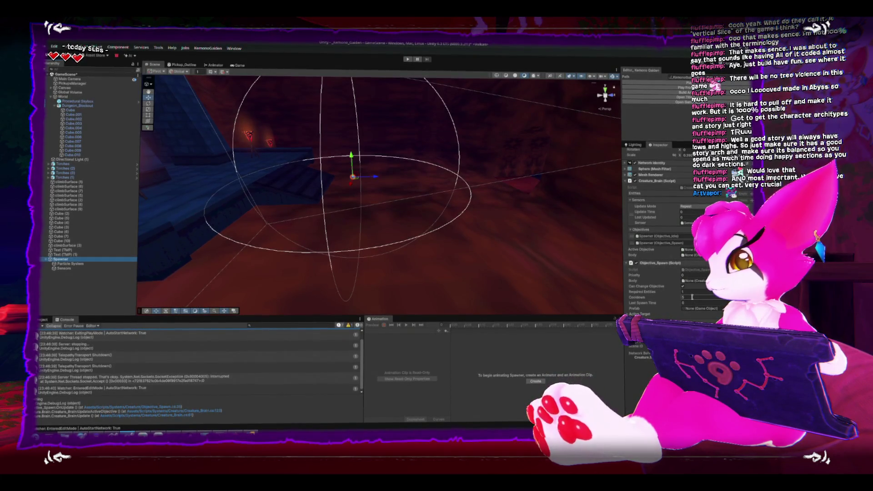
pyautogui.click(692, 297)
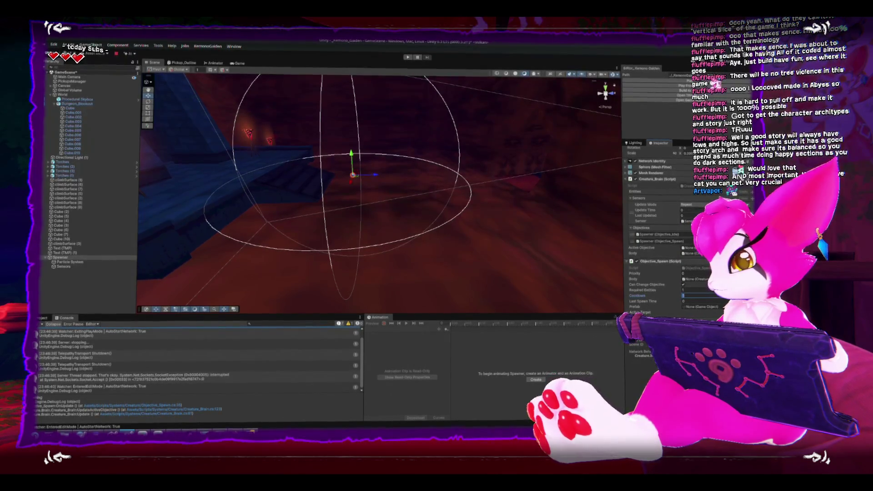
pyautogui.hotkey('alt', 'Tab')
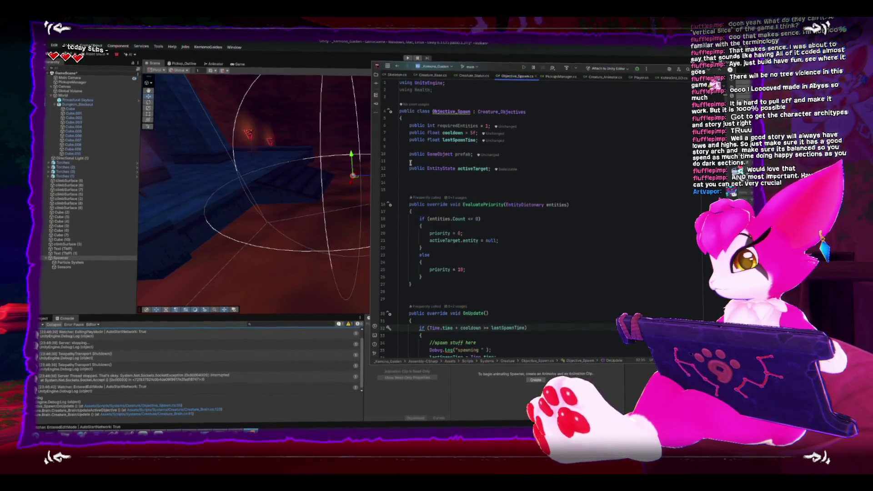
# Terminate the lastSpawnTime = Time.time assignment on line 36 with a semicolon
pyautogui.scroll(-2, 477, 285)
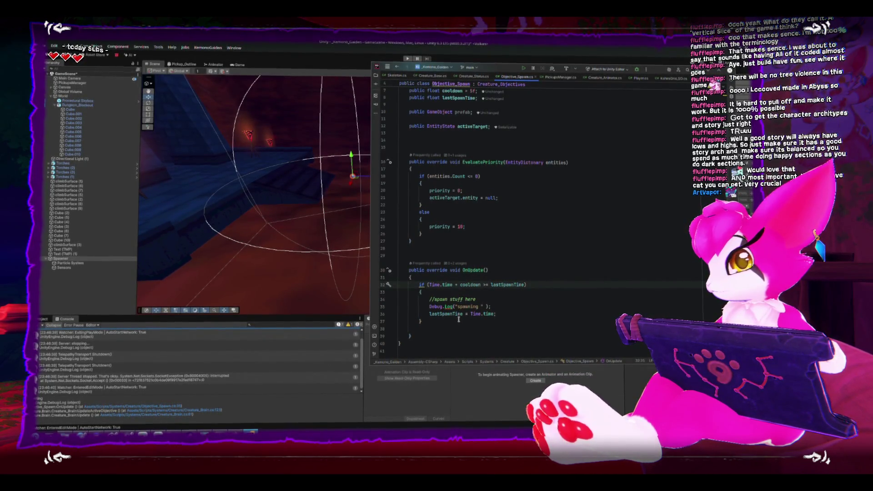
pyautogui.scroll(2, 459, 318)
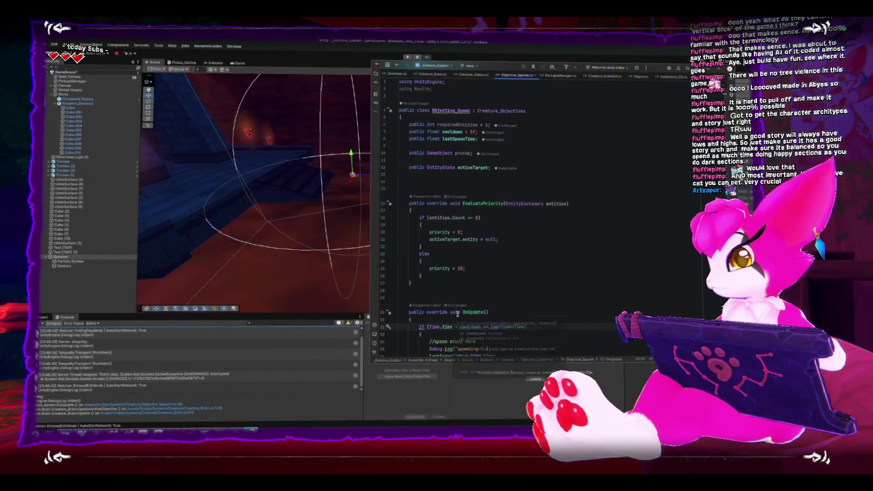
pyautogui.click(580, 246)
pyautogui.scroll(-4, 580, 312)
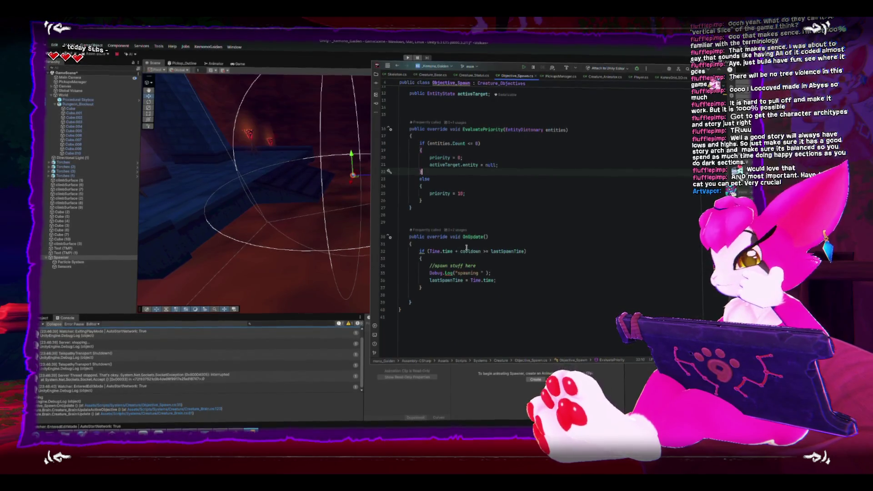
pyautogui.doubleClick(497, 249)
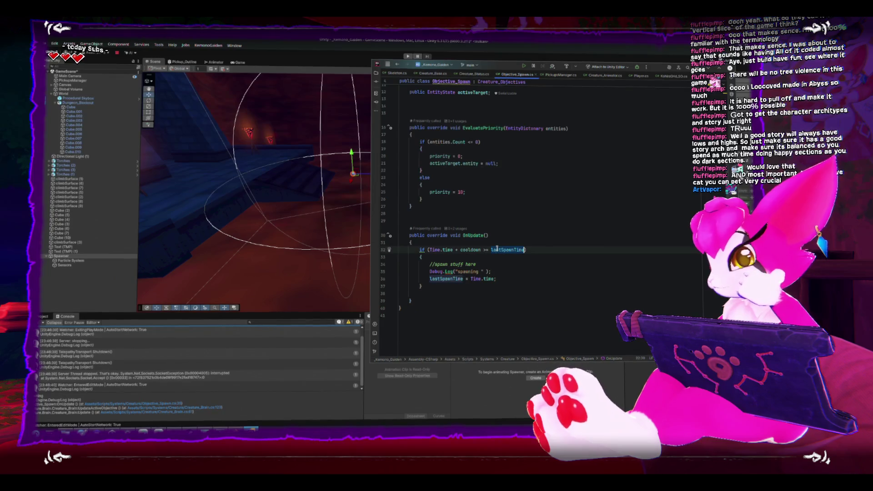
pyautogui.click(507, 272)
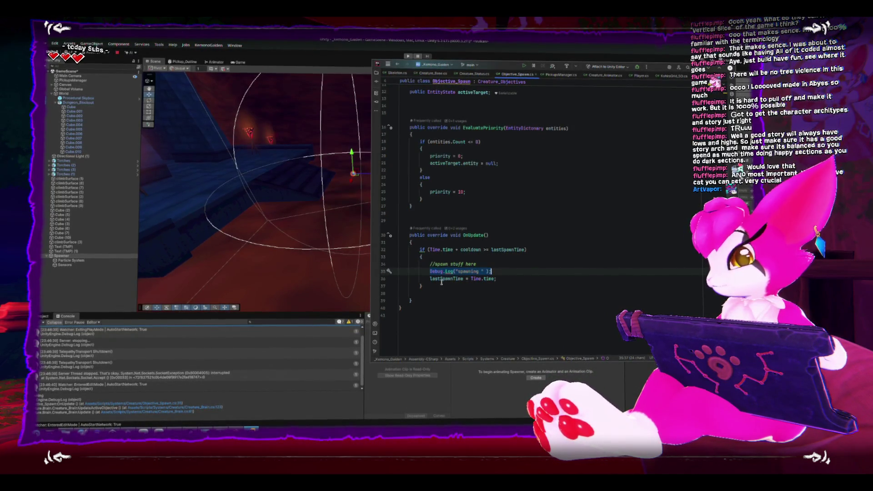
pyautogui.click(478, 280)
pyautogui.write(';')
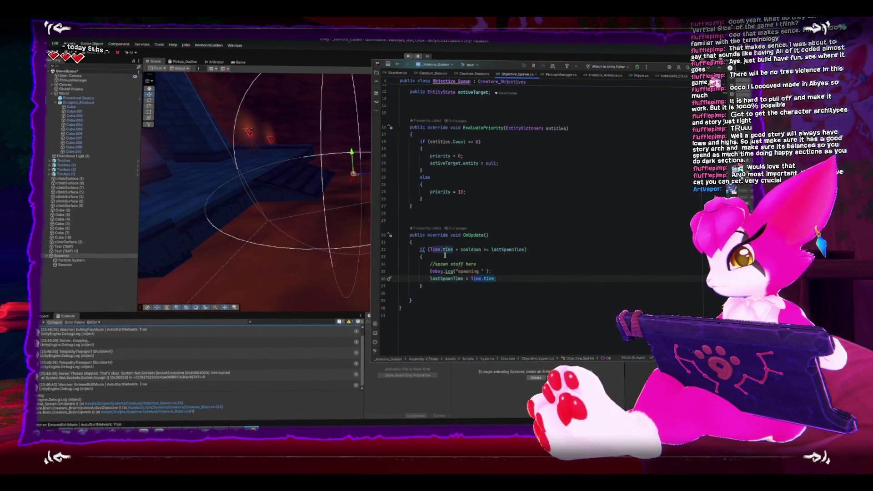
pyautogui.write(';')
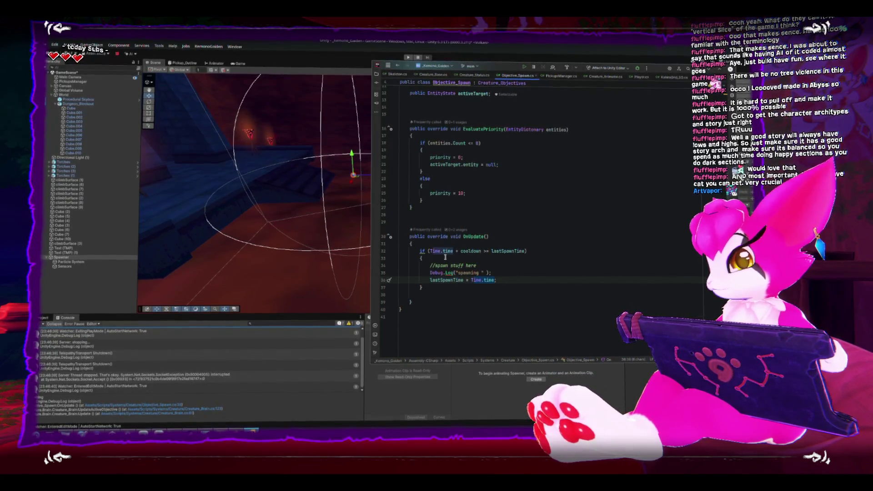
pyautogui.write(';')
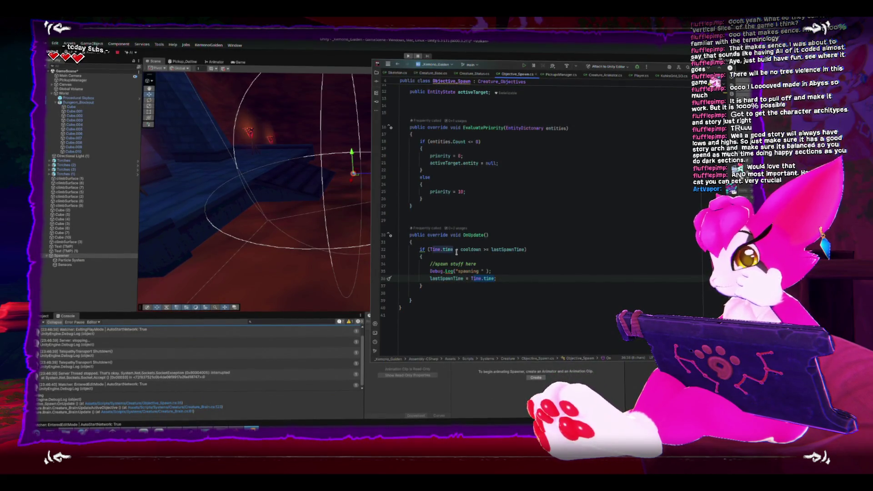
pyautogui.write(';')
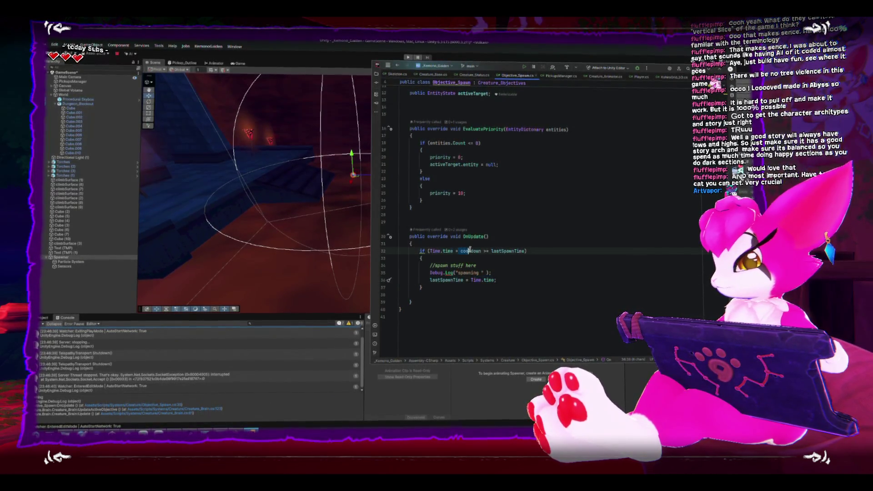
# Inspect the cooldown term in the Time.time + cooldown >= lastSpawnTime condition
pyautogui.moveTo(483, 251); pyautogui.dragTo(484, 250)
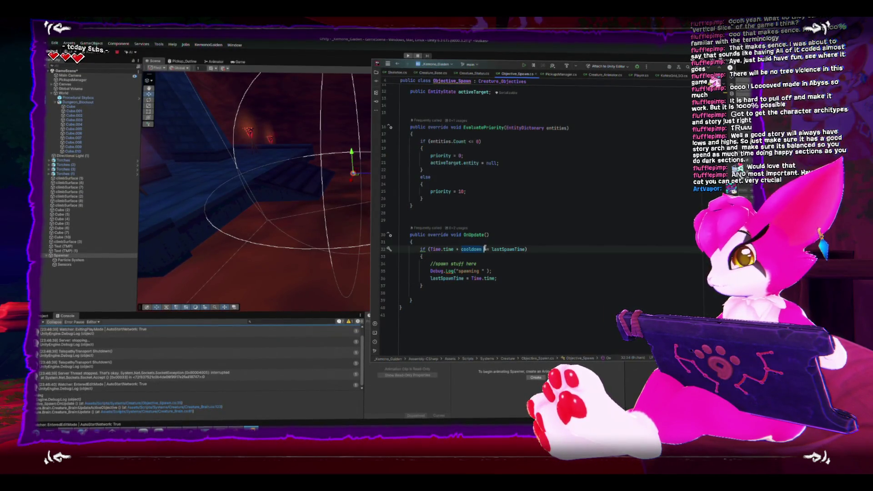
pyautogui.scroll(4, 484, 250)
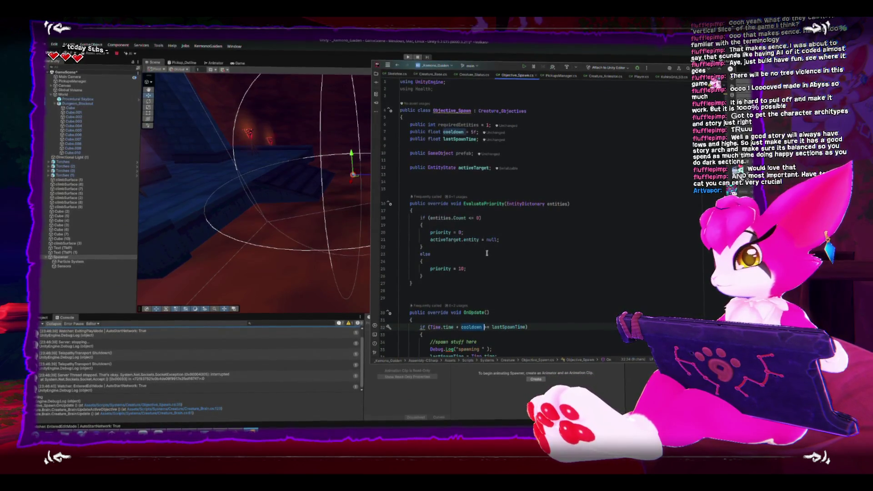
pyautogui.scroll(-2, 487, 253)
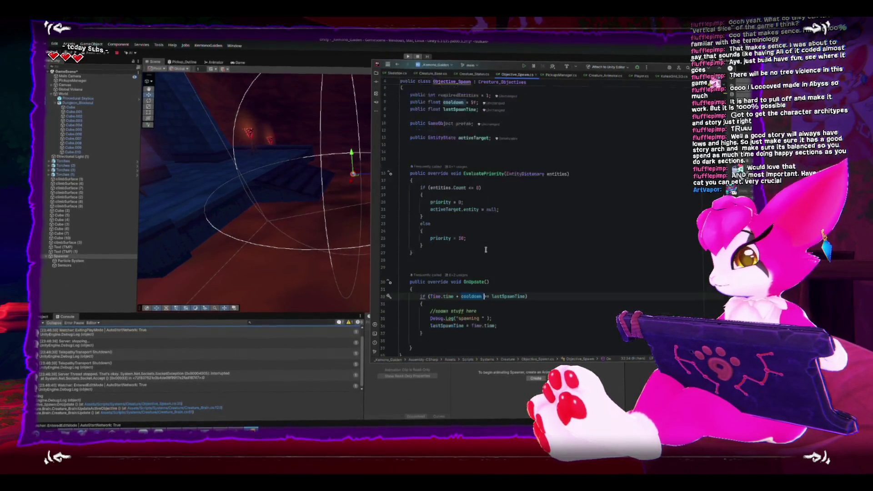
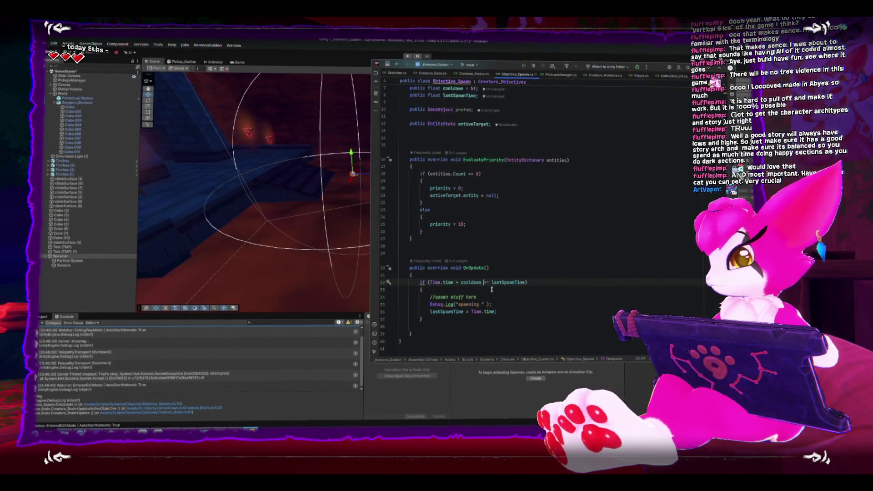
# Rewrite the line 32 spawn condition to compare against lastSpawnTime + cooldown
pyautogui.scroll(1, 492, 289)
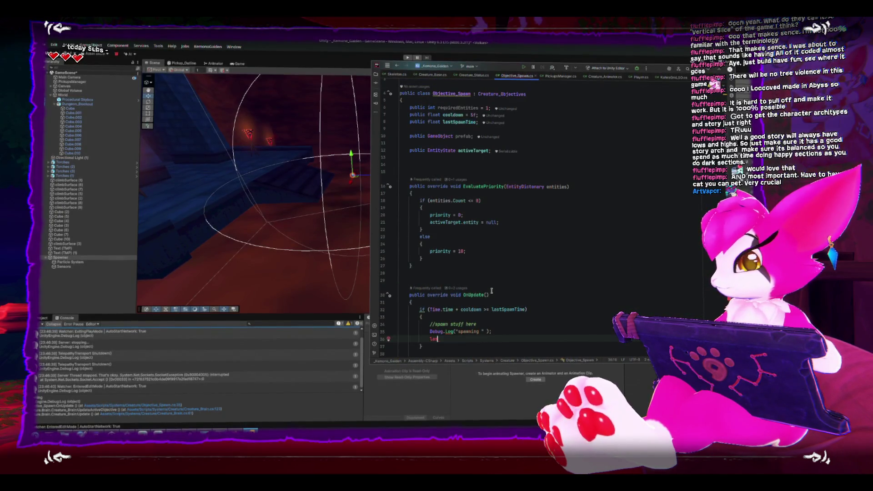
pyautogui.click(492, 308)
pyautogui.press('BackSpace')
pyautogui.press('BackSpace')
pyautogui.press('BackSpace')
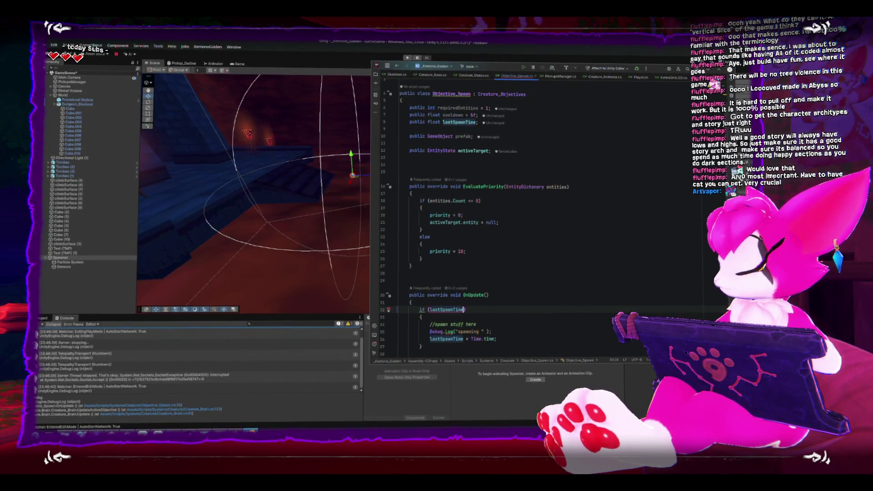
pyautogui.write('+ cooldown < Time.time')
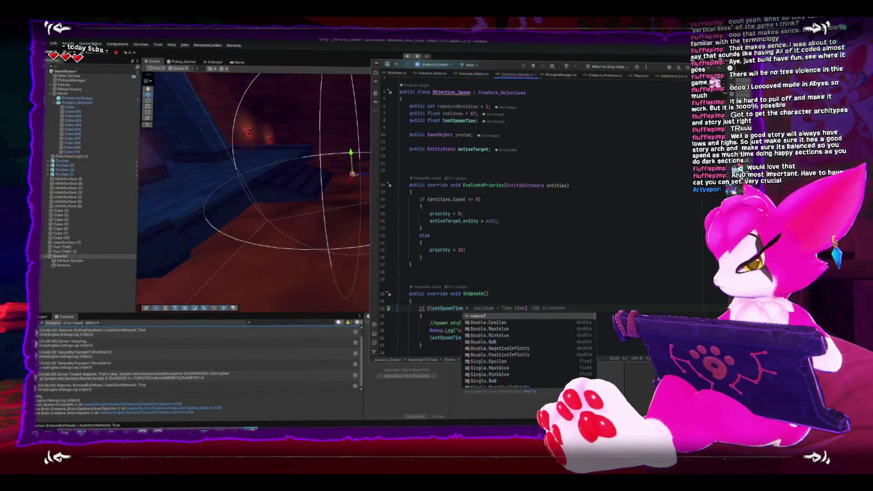
pyautogui.click(421, 315)
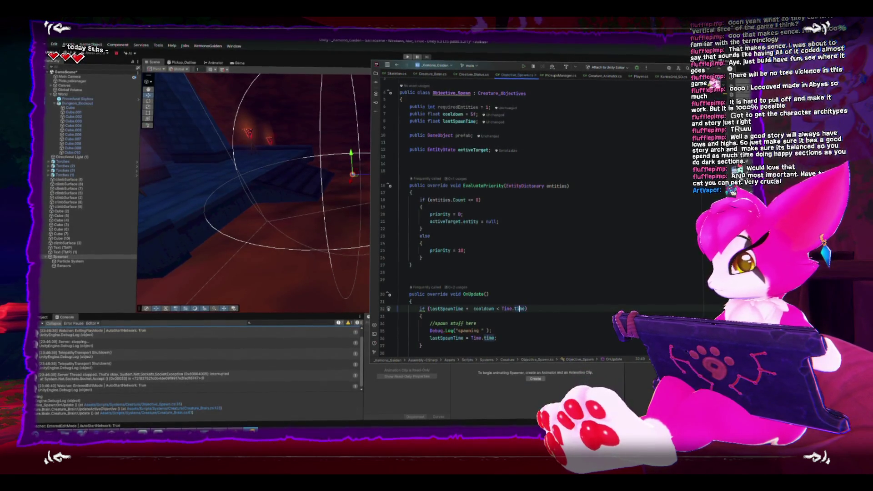
# Make it read 'if (Time.time > lastSpawnTime + cooldown)' and return to Unity
pyautogui.click(506, 308)
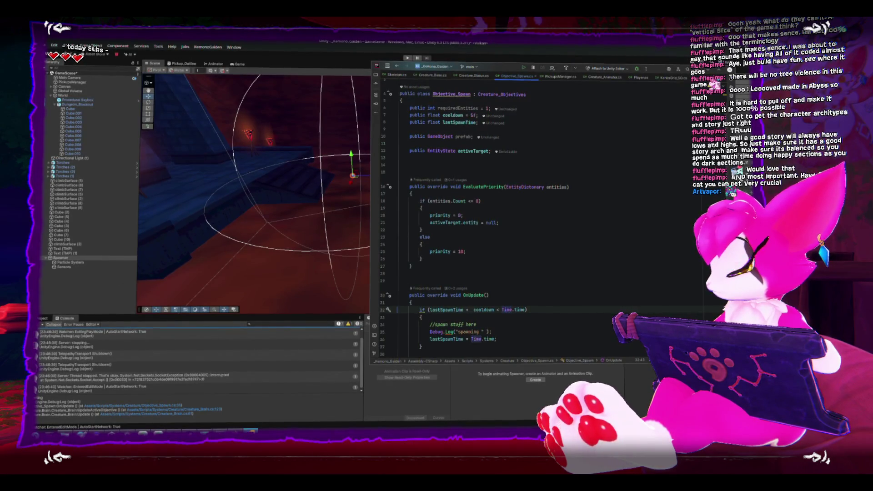
pyautogui.scroll(-1, 467, 286)
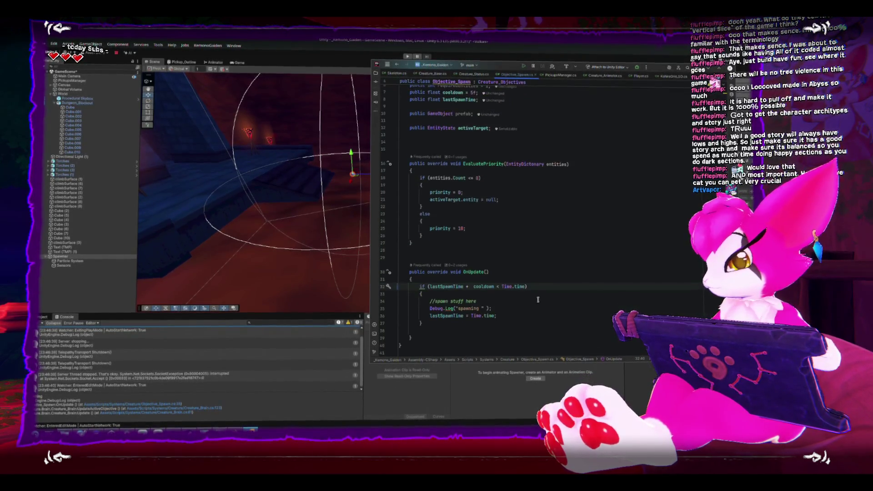
pyautogui.click(475, 287)
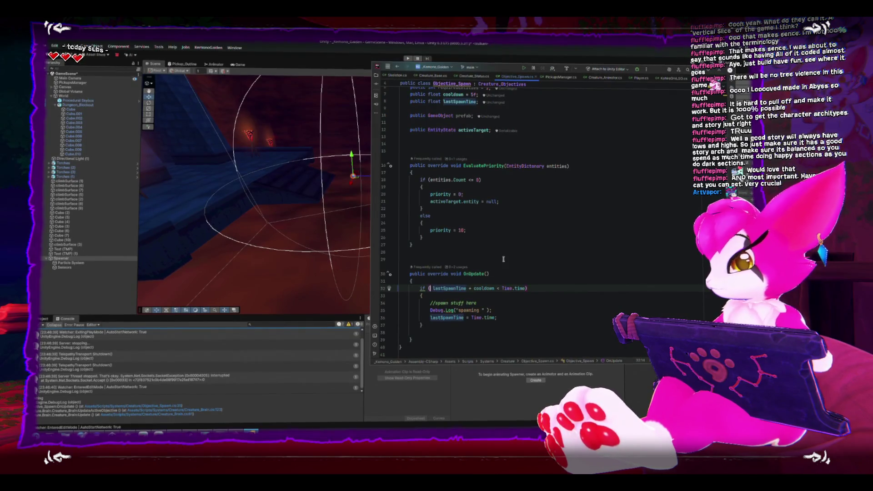
pyautogui.write('Time.time ')
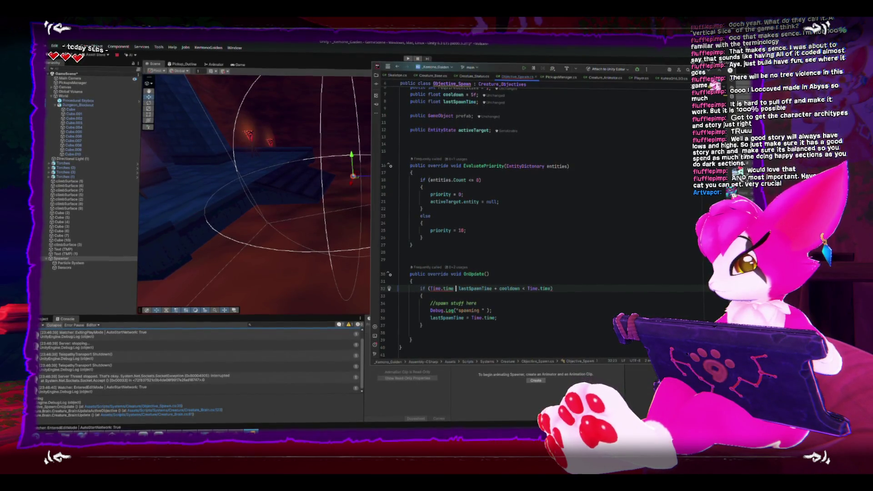
pyautogui.write('>')
pyautogui.moveTo(524, 287); pyautogui.dragTo(553, 287)
pyautogui.press('BackSpace')
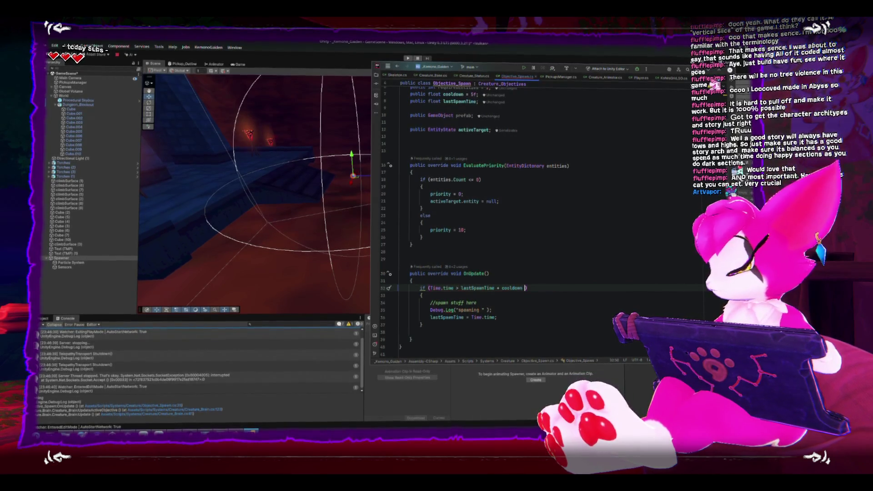
pyautogui.press('BackSpace')
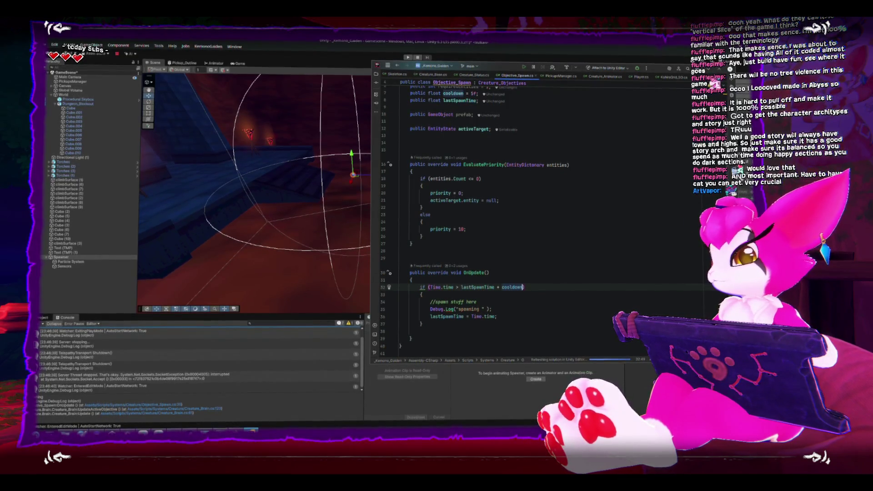
pyautogui.hotkey('alt', 'Tab')
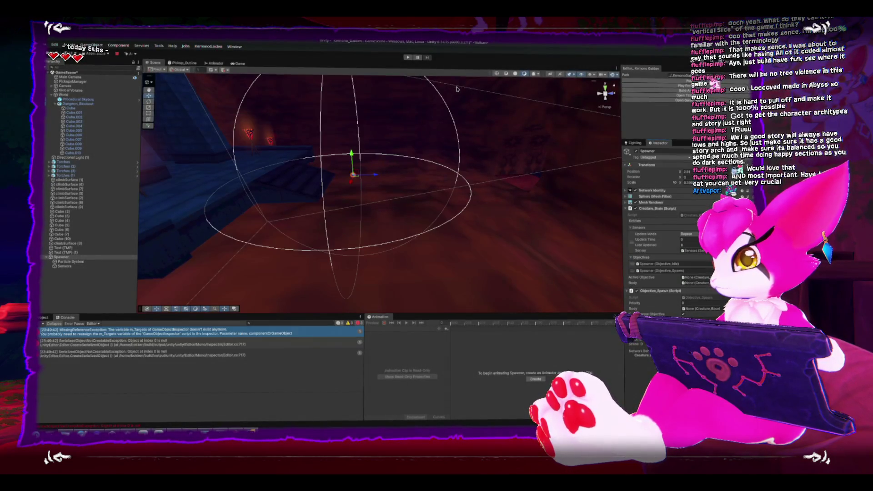
# Clear the console, enter Play mode and walk the character toward the ledge
pyautogui.click(44, 323)
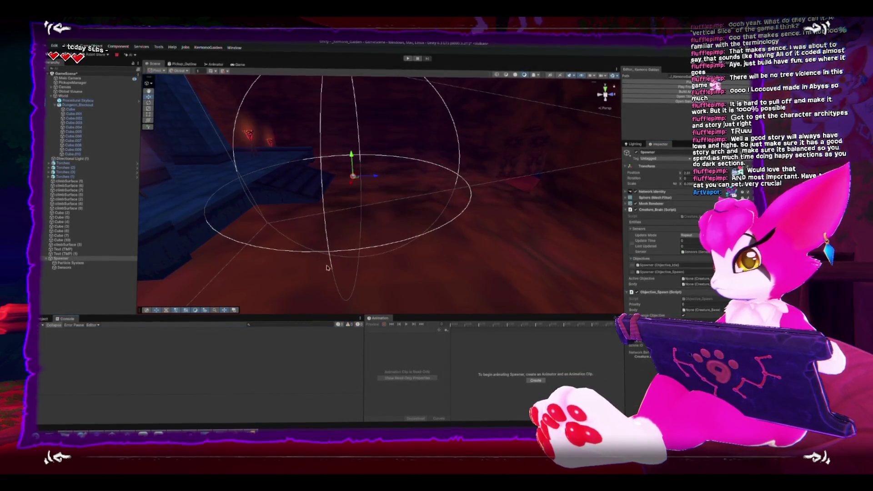
pyautogui.hotkey('ctrl', 'p')
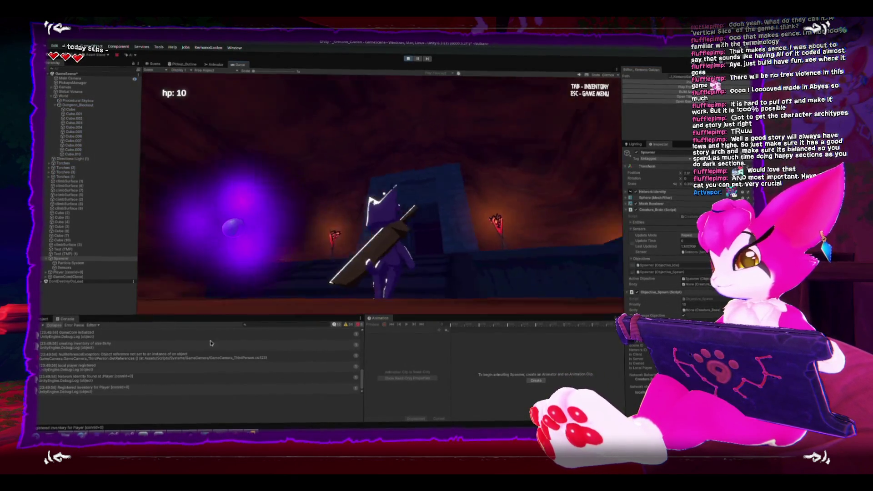
pyautogui.press('w')
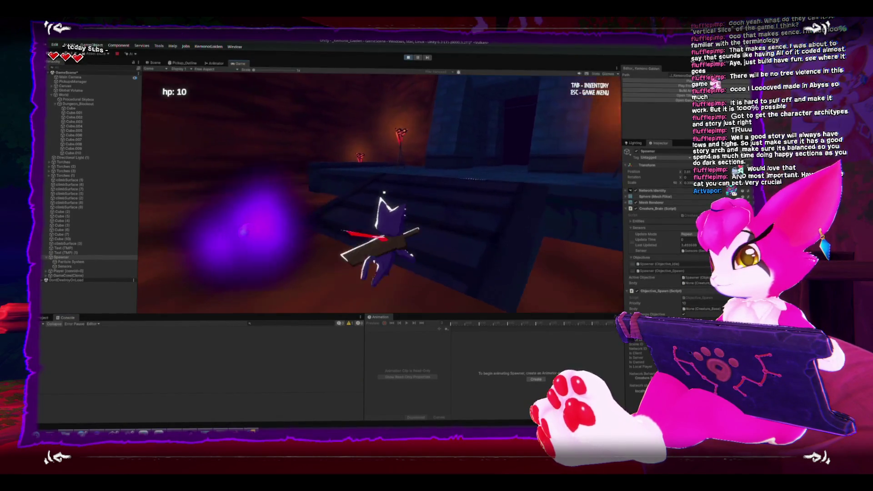
pyautogui.press('s')
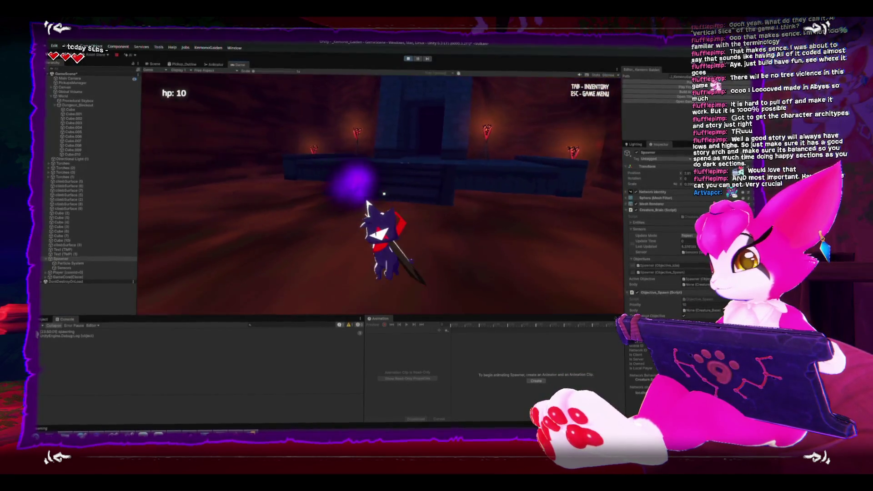
pyautogui.press('w')
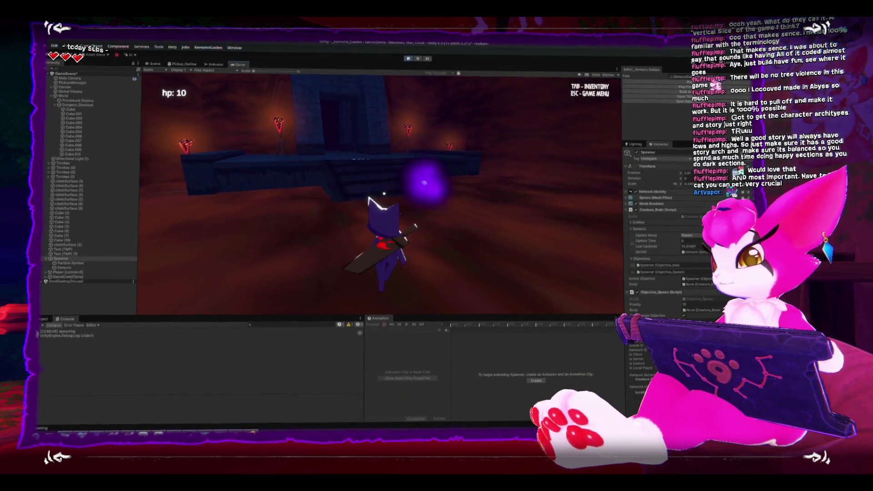
# Play-test by walking to the torch-lit platform, swinging the sword and jumping
pyautogui.press('Escape')
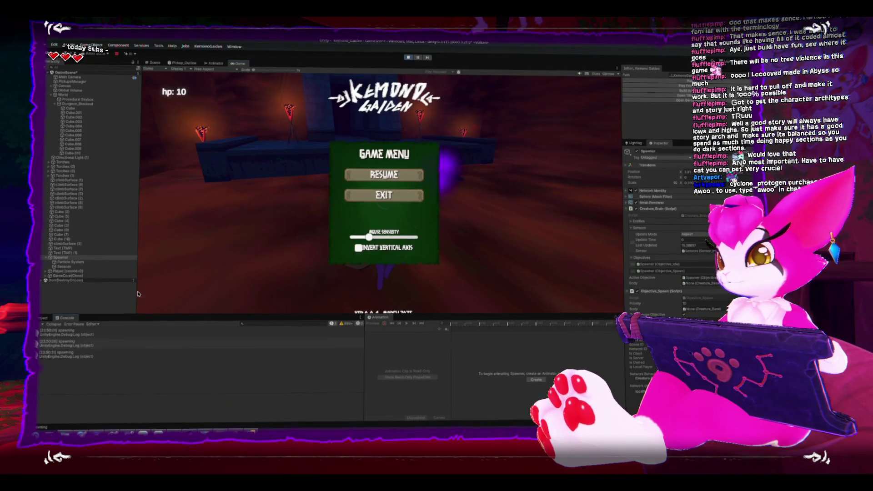
pyautogui.press('Escape')
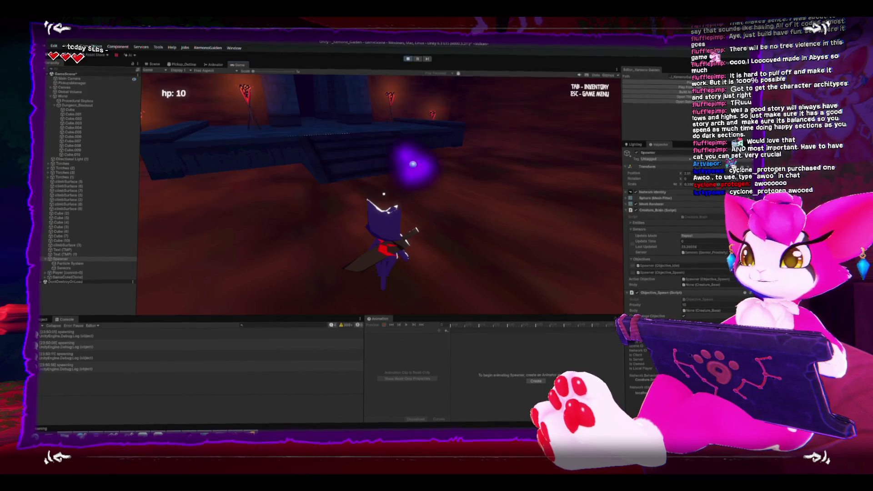
pyautogui.press('s')
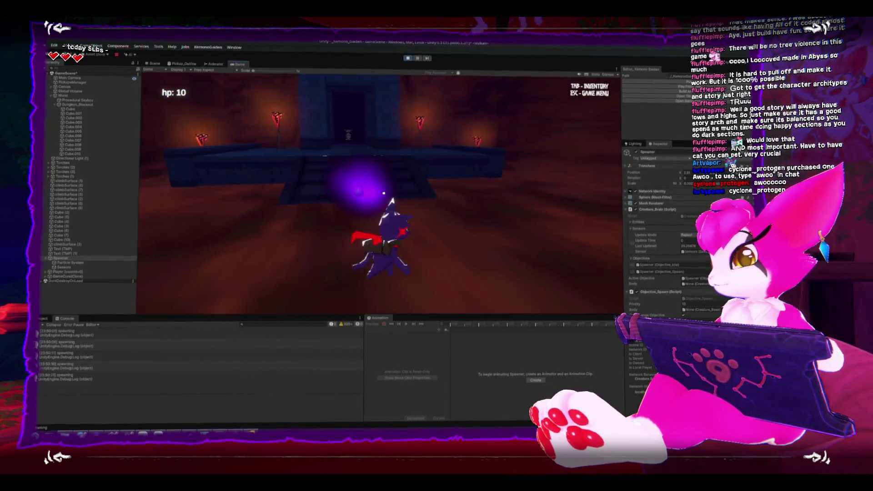
pyautogui.press('s')
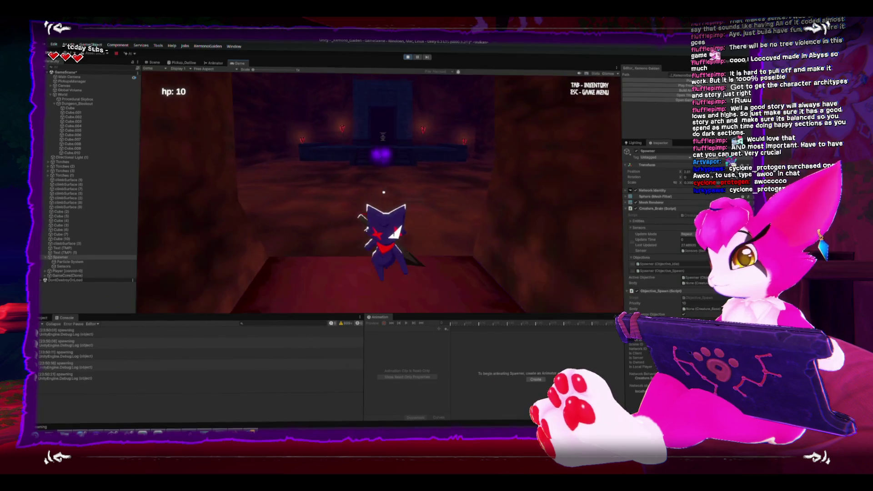
pyautogui.press('w')
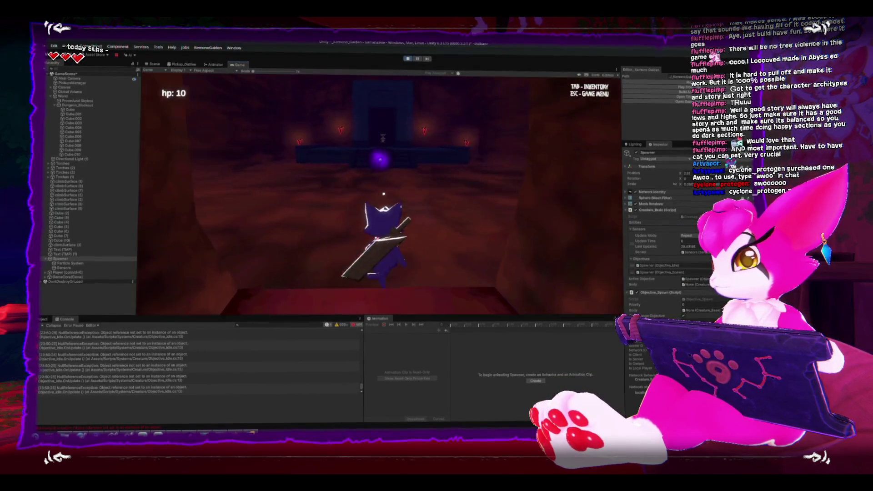
pyautogui.press('w')
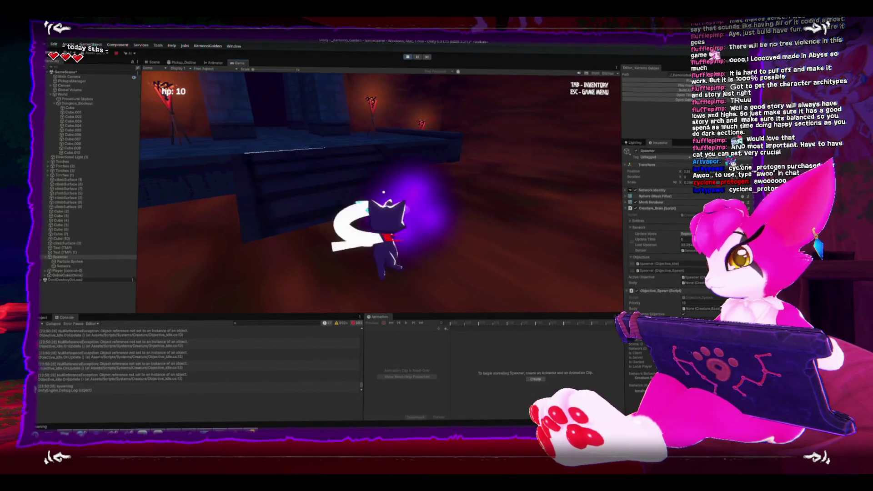
pyautogui.press('space')
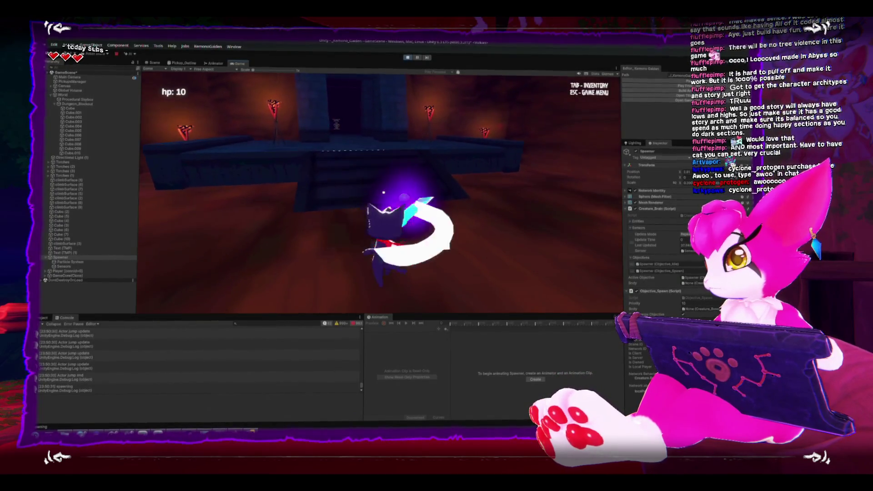
pyautogui.press('s')
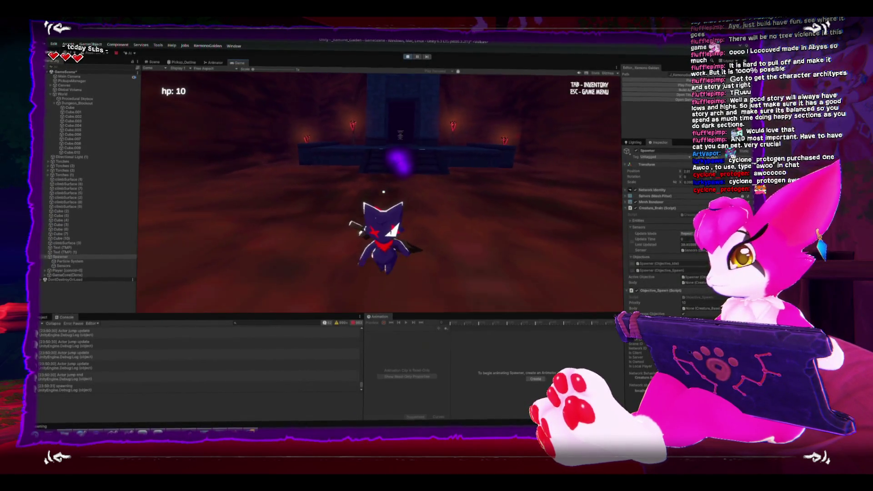
pyautogui.press('w')
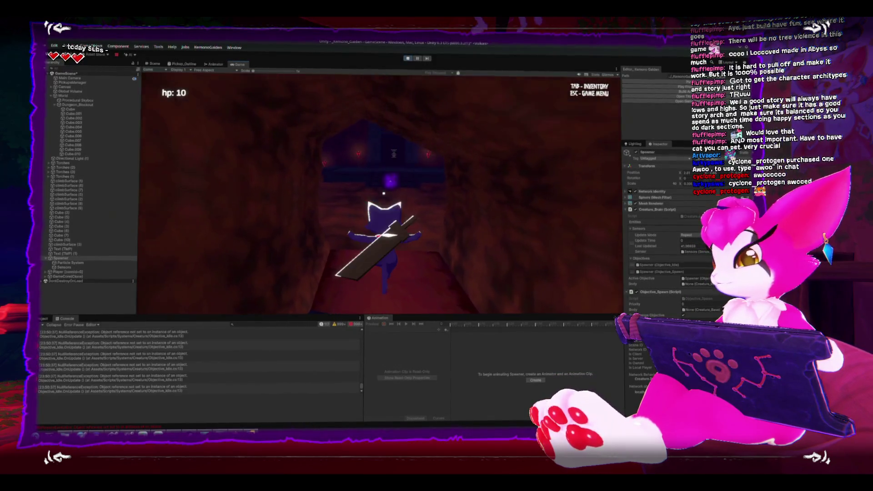
# Pause at the game menu and open the Objective_Idle NullReferenceException's source line
pyautogui.press('Escape')
pyautogui.click(130, 340)
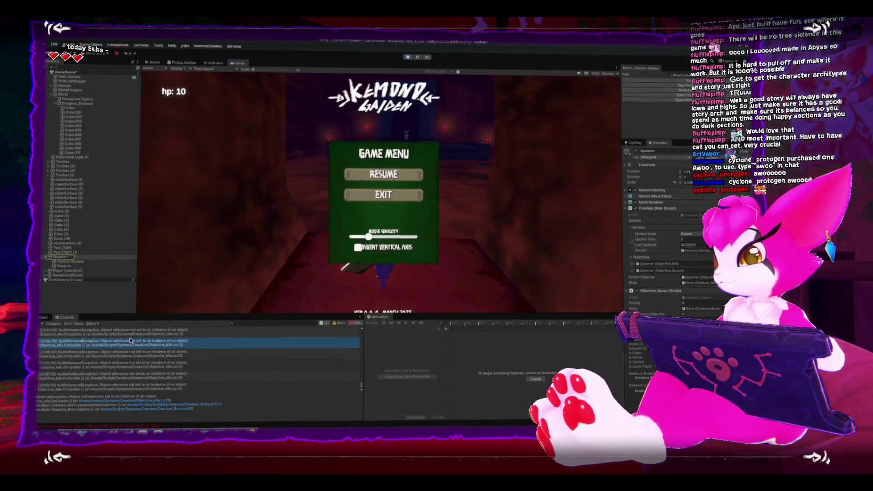
pyautogui.doubleClick(132, 342)
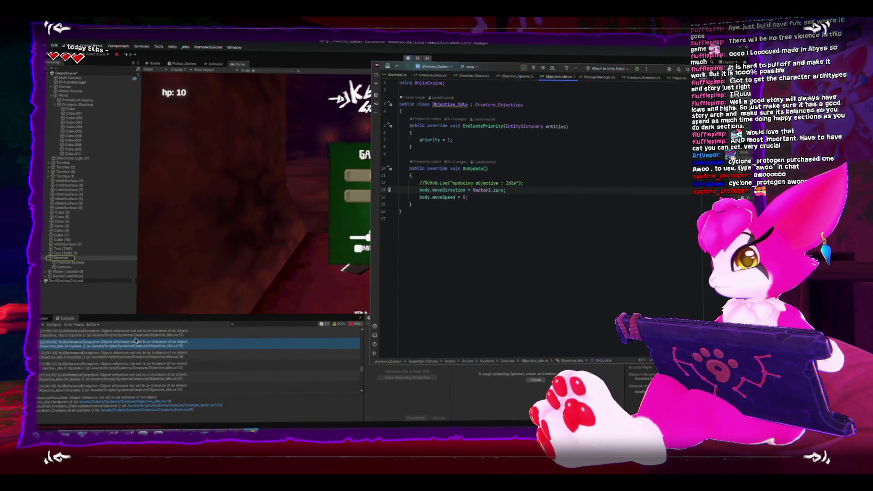
# Back in Unity, toggle Play mode off, on and off again
pyautogui.click(287, 185)
pyautogui.click(409, 57)
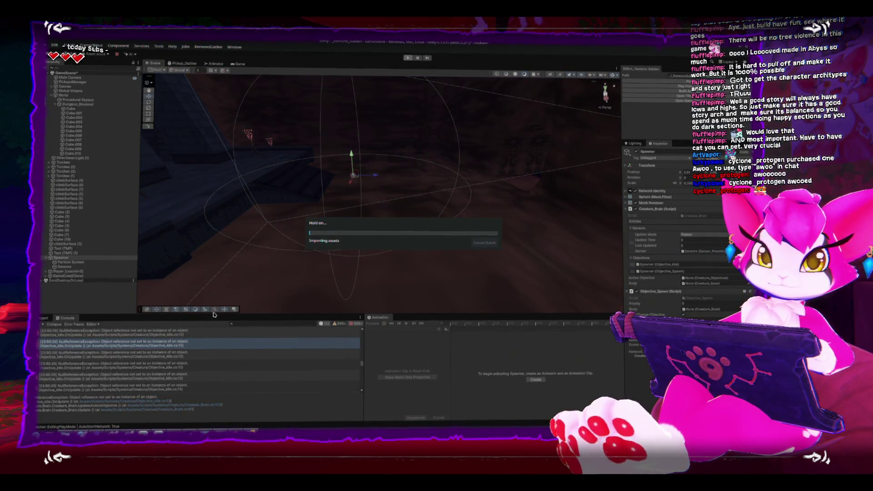
pyautogui.click(408, 56)
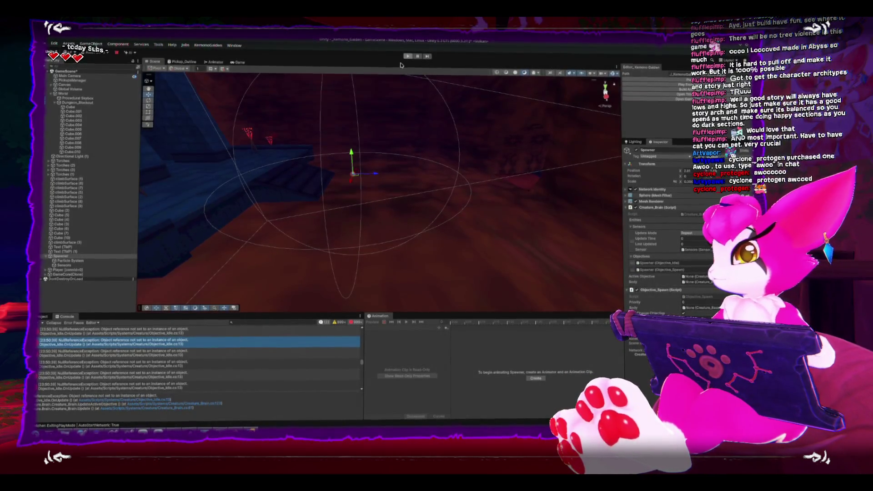
pyautogui.click(408, 57)
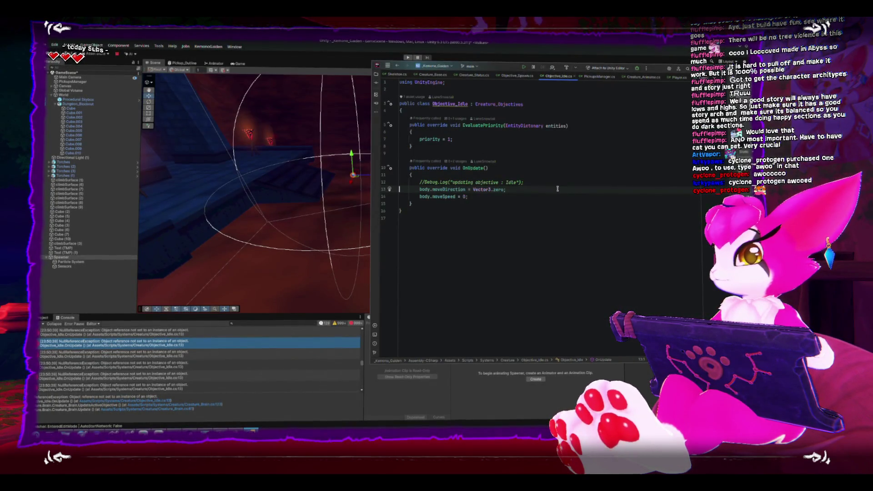
# Add an 'if (!body) return;' guard at the top of OnUpdate and save
pyautogui.click(559, 176)
pyautogui.press('Return')
pyautogui.write('if(!v')
pyautogui.press('BackSpace')
pyautogui.write('body)')
pyautogui.press('Return')
pyautogui.write('return;')
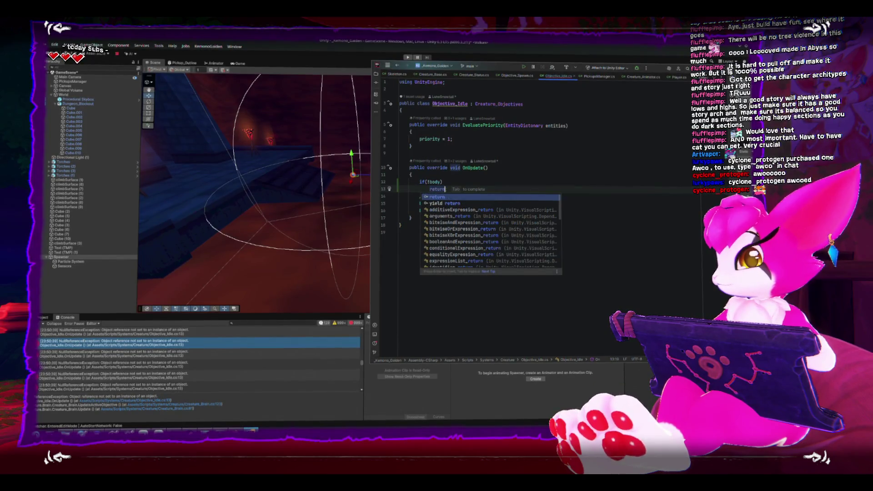
pyautogui.press('Return')
pyautogui.hotkey('ctrl', 's')
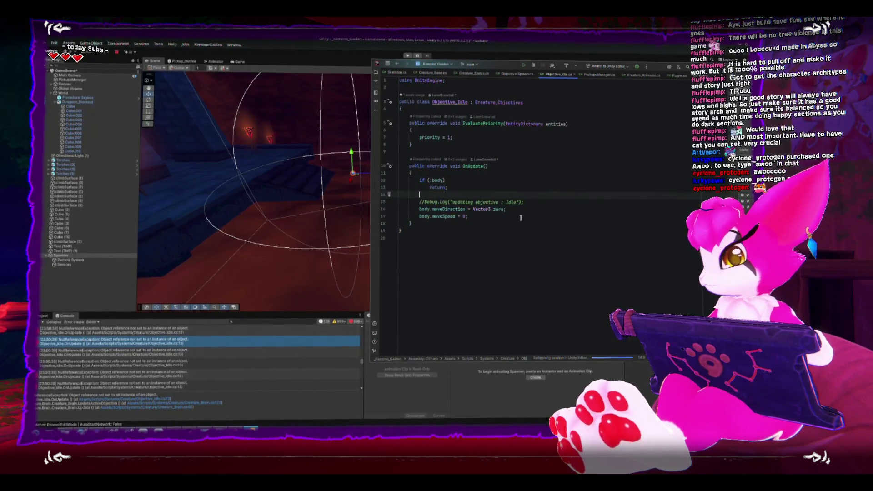
pyautogui.click(536, 202)
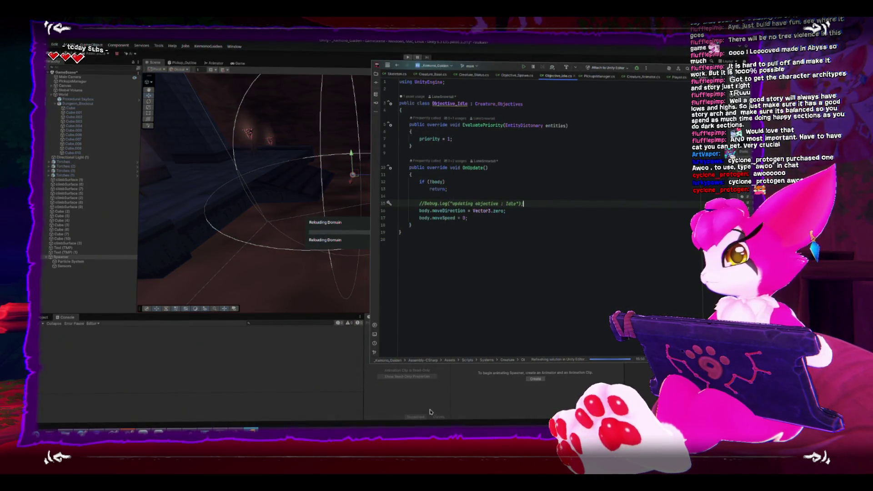
# Frame the Spawner, orbit to see the walls and torches, and enter Play mode
pyautogui.click(230, 303)
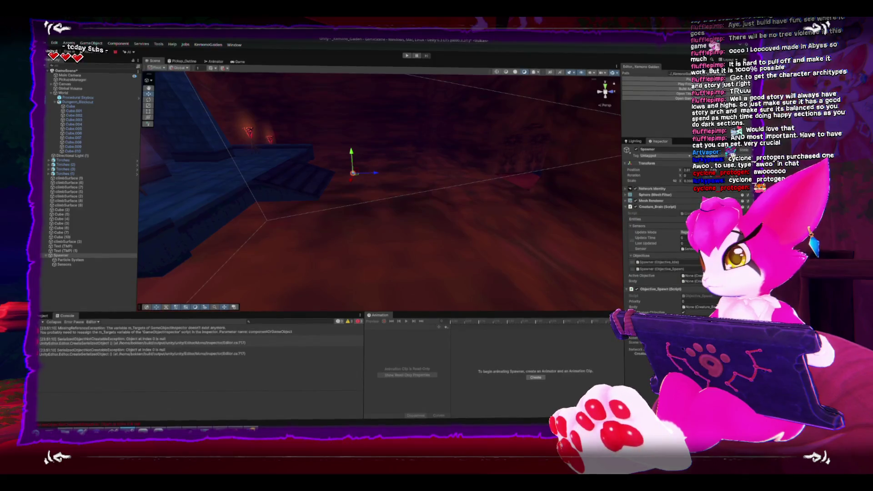
pyautogui.press('f')
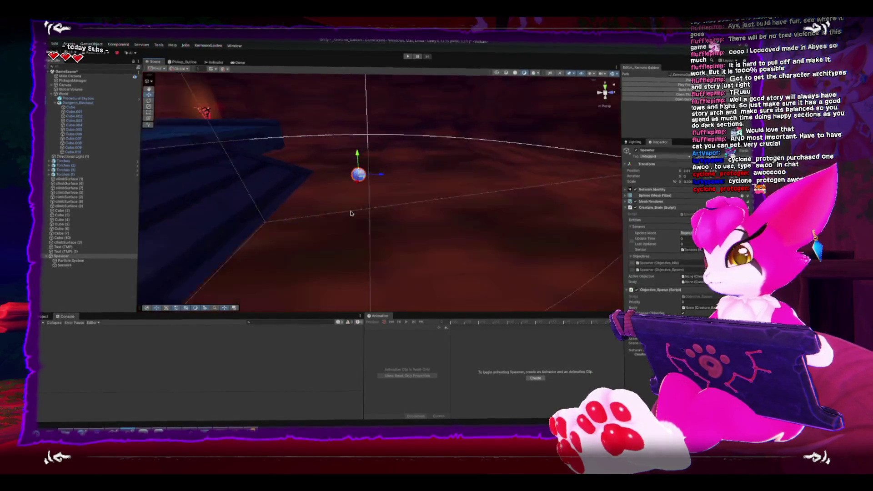
pyautogui.scroll(-5, 411, 159)
pyautogui.moveTo(411, 159); pyautogui.dragTo(392, 98)
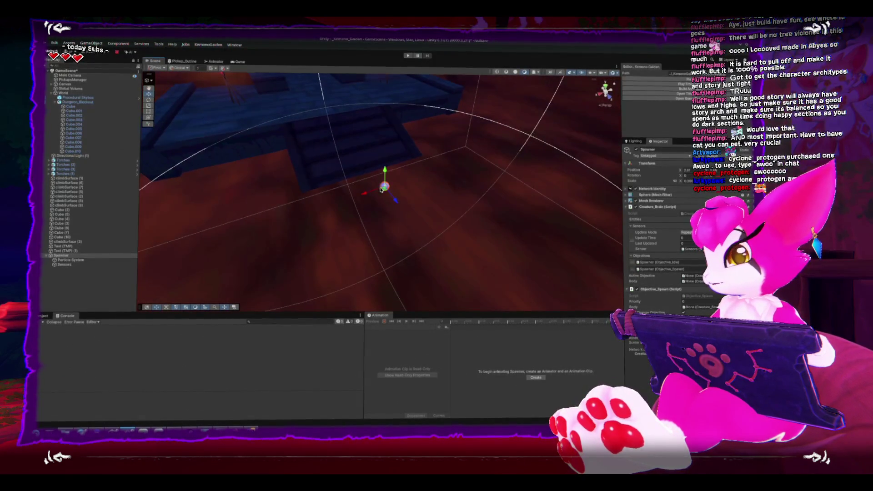
pyautogui.moveTo(378, 191); pyautogui.dragTo(503, 163)
pyautogui.click(671, 83)
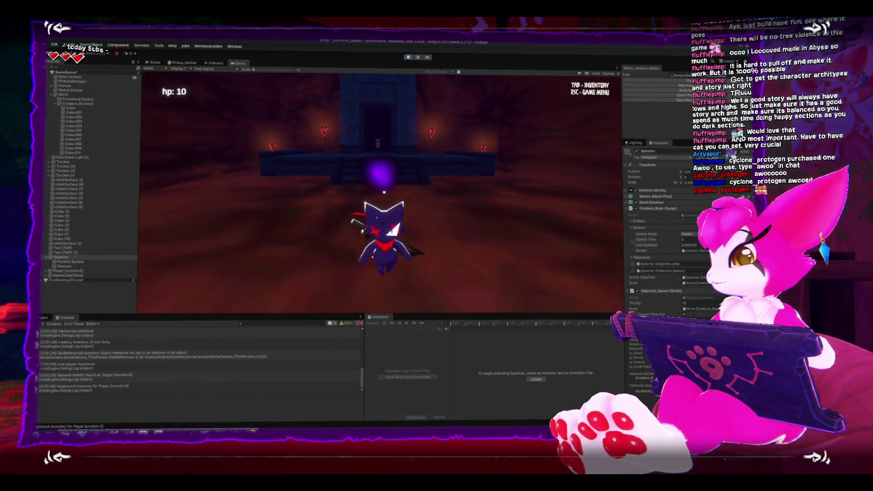
# Walk the player through the corridor into the torch-lit room
pyautogui.press('space')
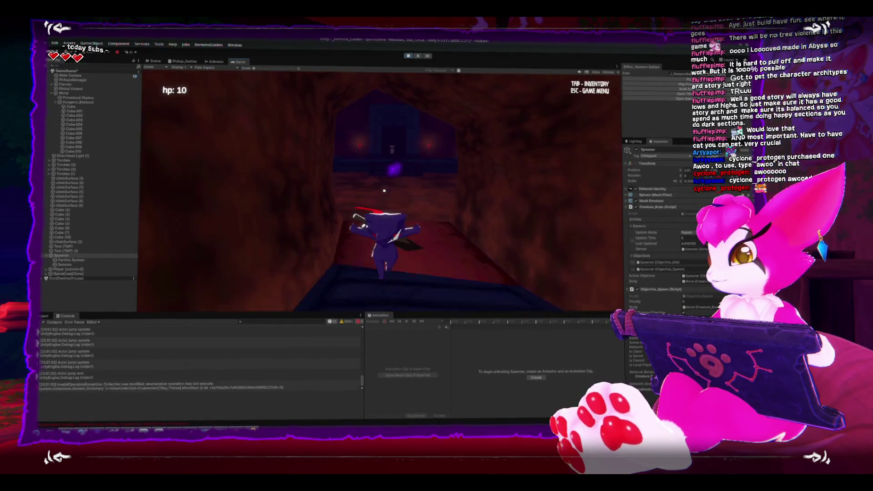
pyautogui.press('w')
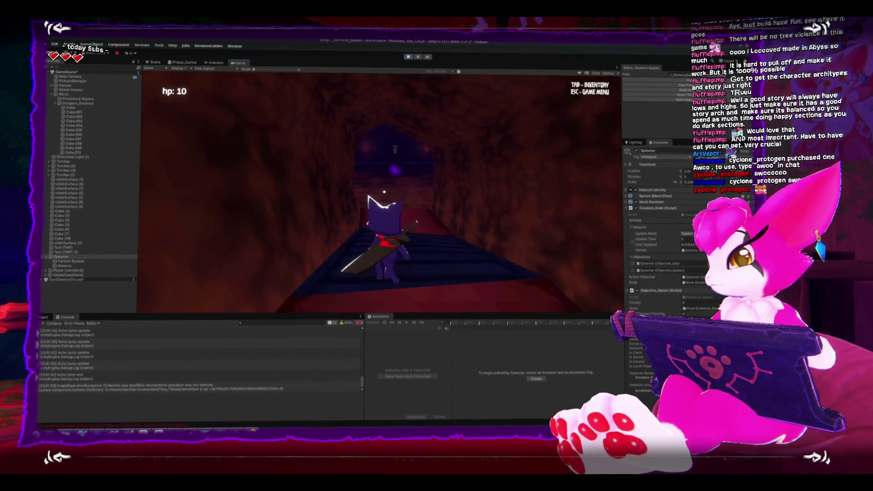
pyautogui.press('w')
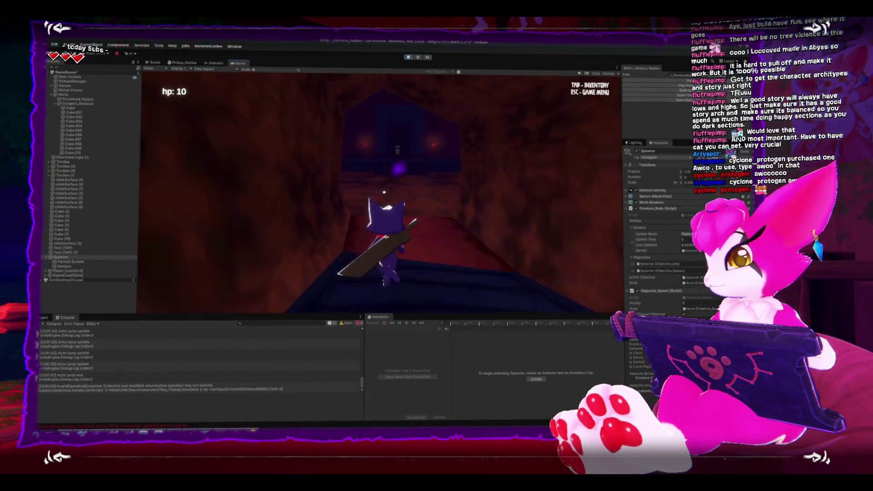
pyautogui.press('w')
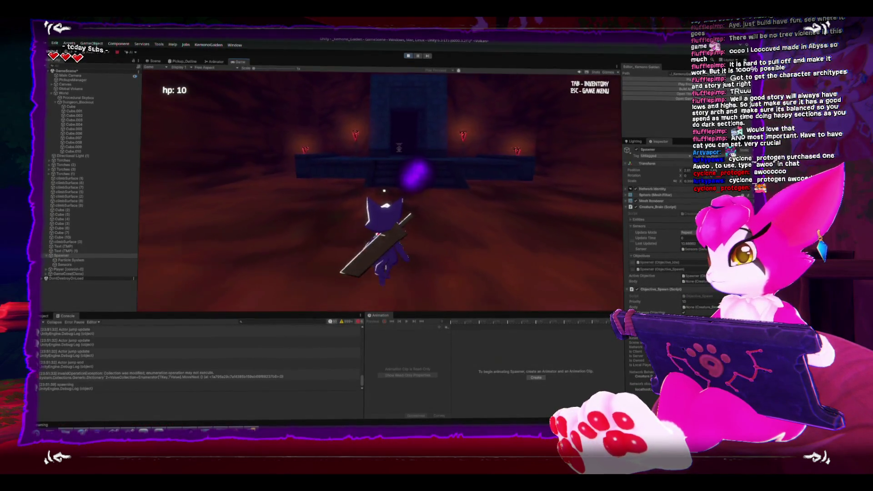
pyautogui.press('s')
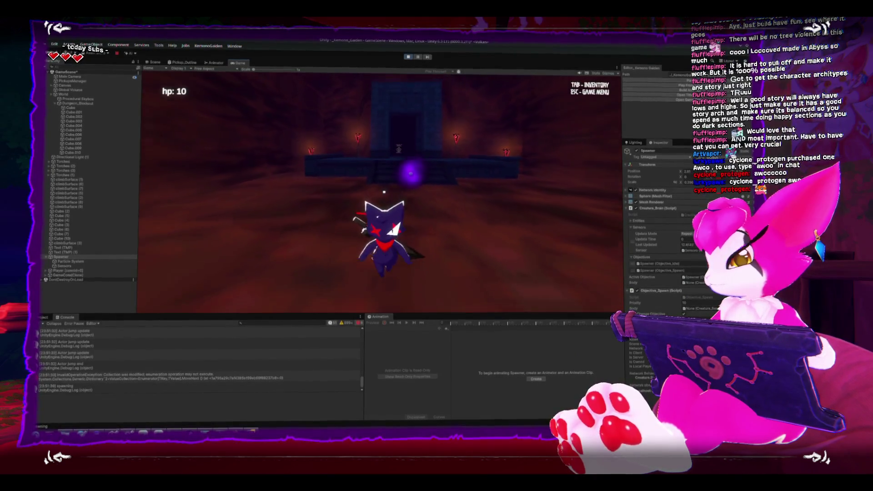
# Jump up onto the platform, pause, and open the 'Actor jump update' log source
pyautogui.press('w')
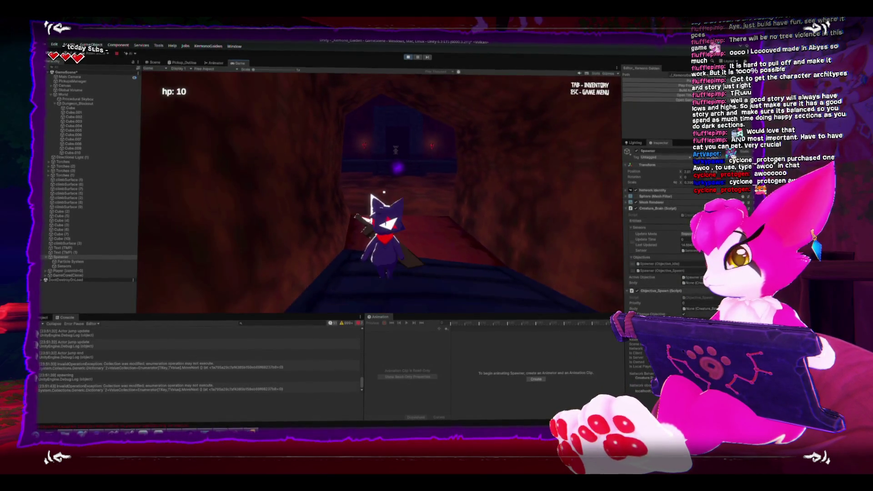
pyautogui.press('w')
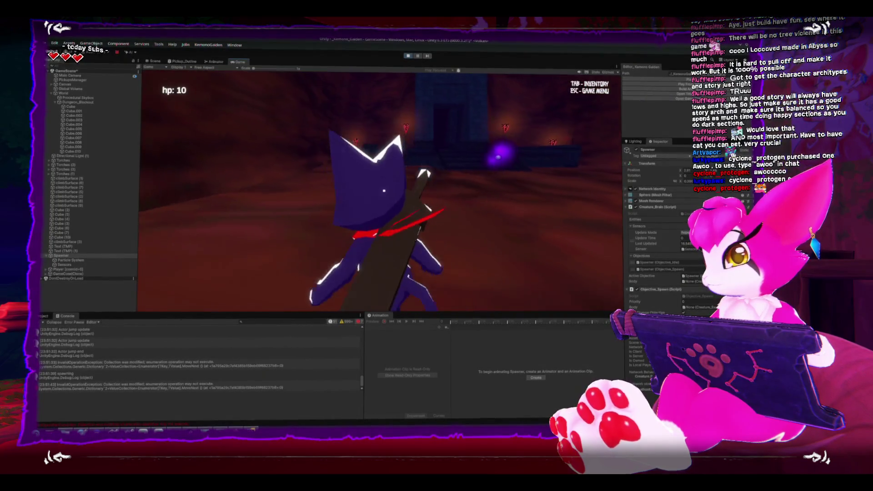
pyautogui.press('w')
pyautogui.press('space')
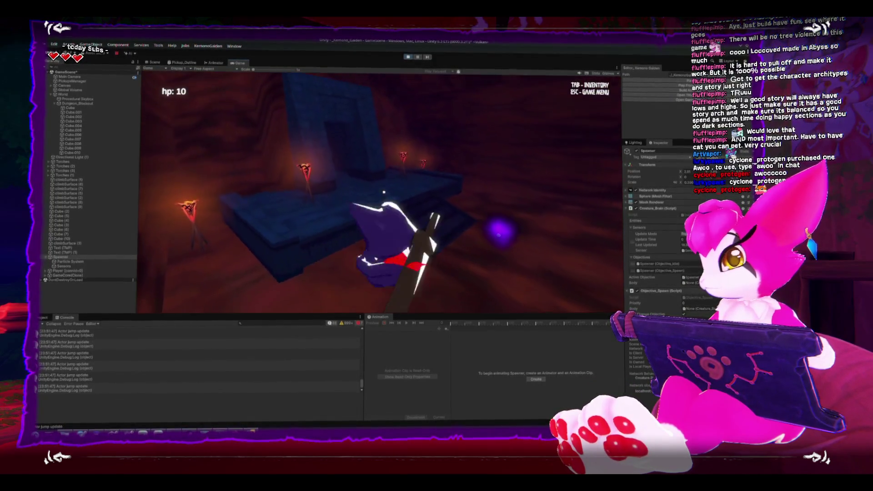
pyautogui.press('w')
pyautogui.press('space')
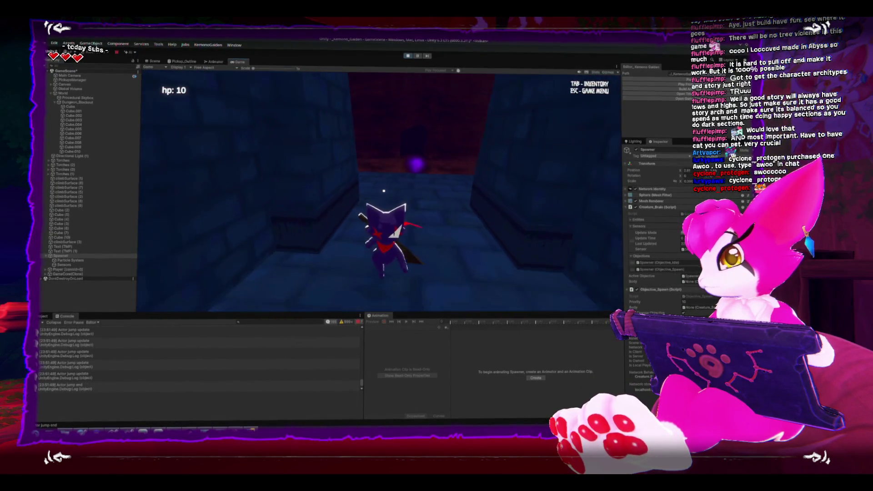
pyautogui.press('Escape')
pyautogui.doubleClick(67, 338)
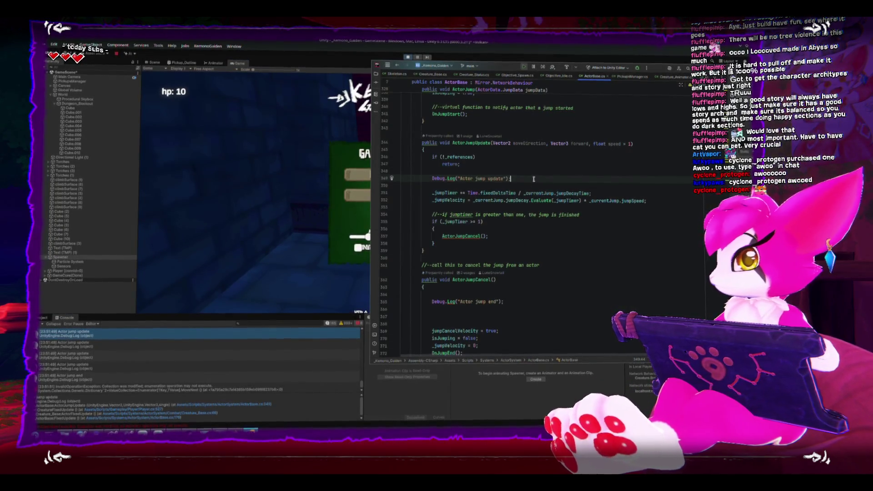
# Comment out the Actor jump end Debug.Log line in ActorBase.cs
pyautogui.write('//')
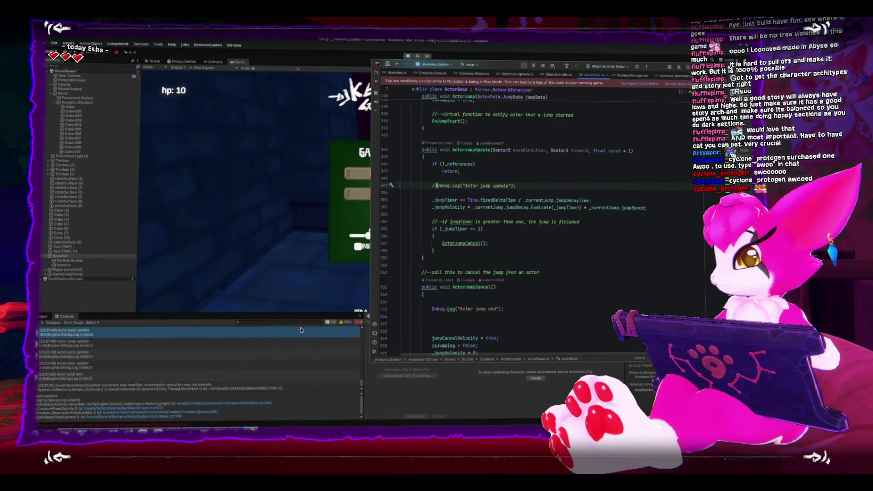
pyautogui.click(432, 309)
pyautogui.write('//')
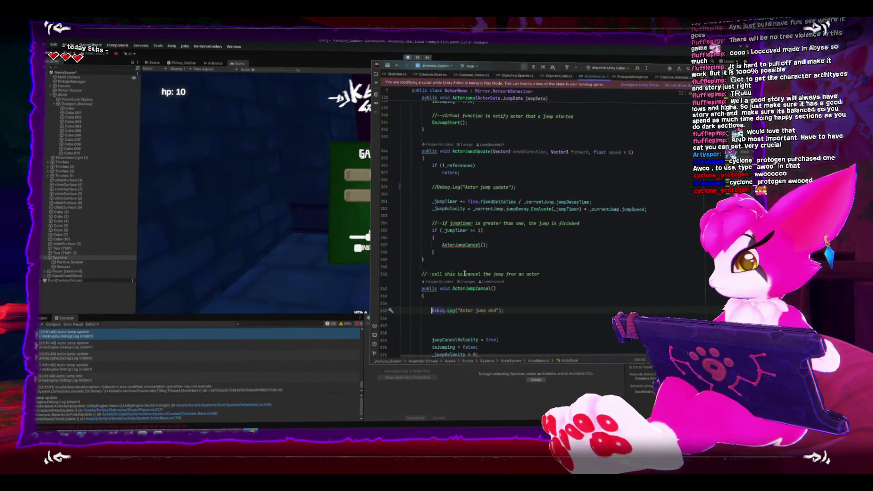
# Collapse the console, comment out the "Actor jump" Debug.Log, and exit Play mode
pyautogui.click(243, 345)
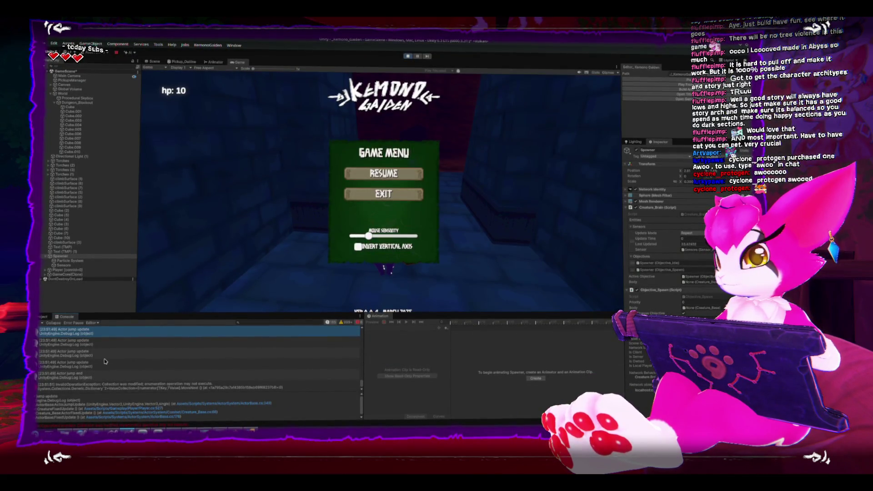
pyautogui.click(53, 323)
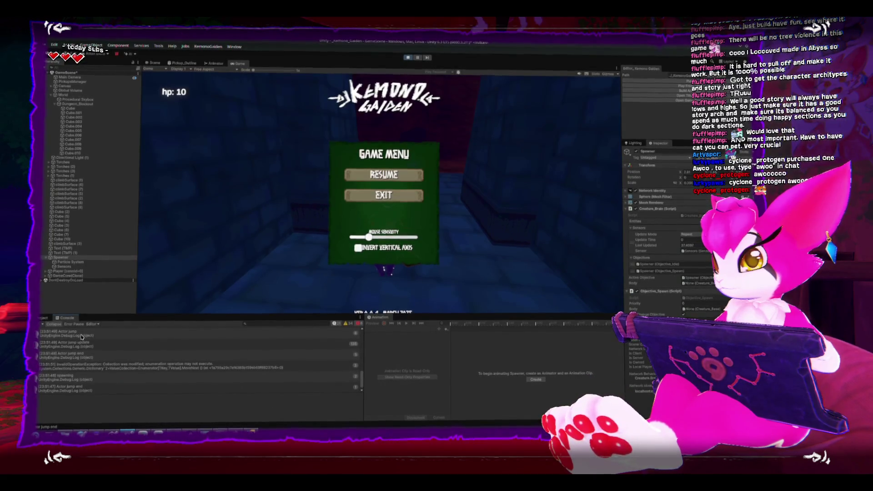
pyautogui.doubleClick(77, 333)
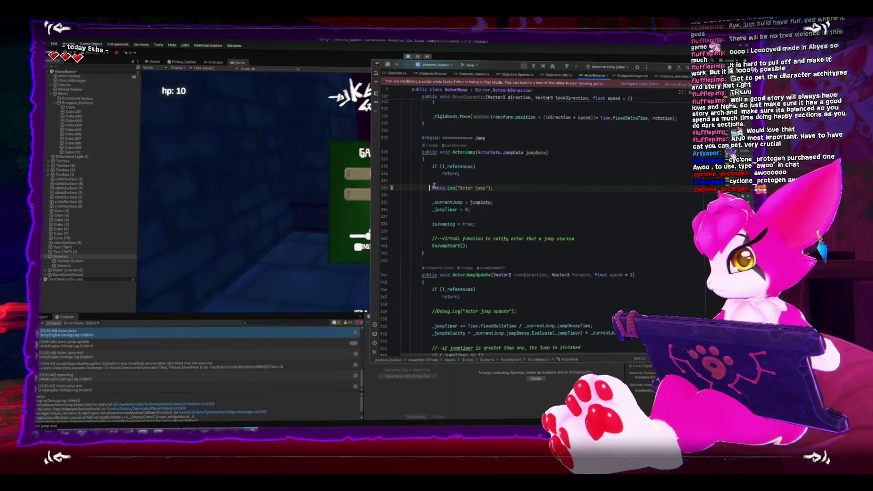
pyautogui.write('//')
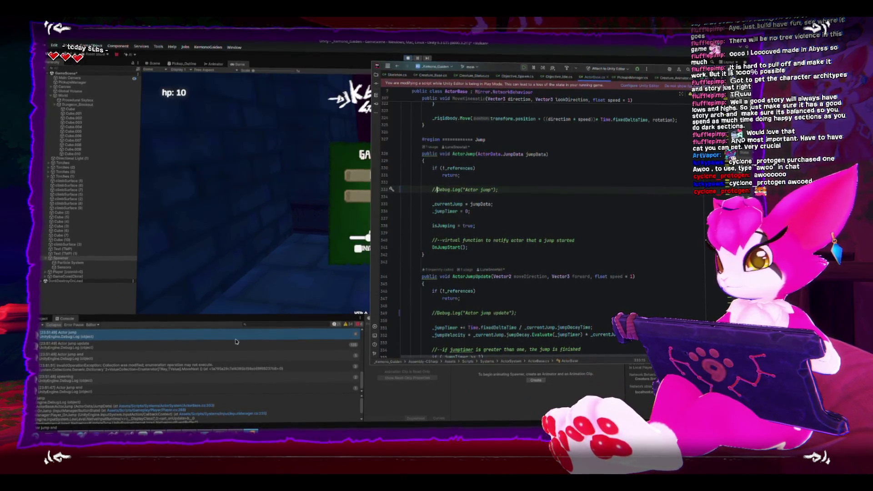
pyautogui.click(120, 386)
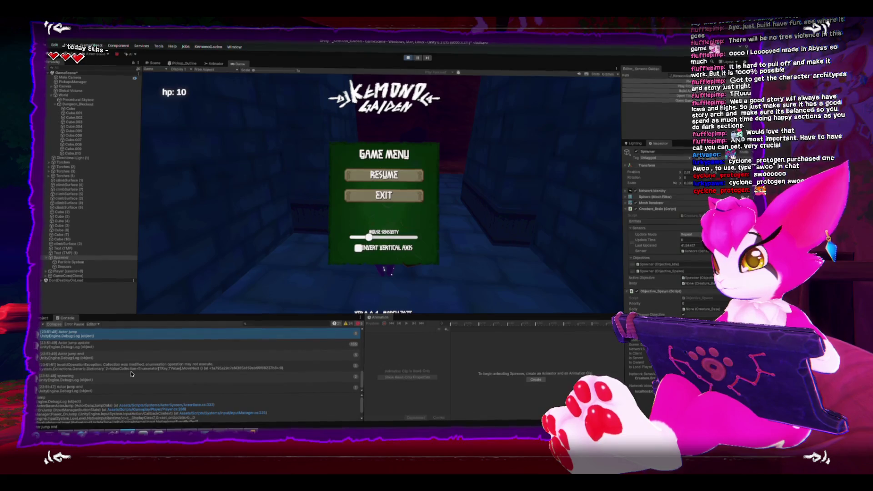
pyautogui.hotkey('ctrl', 'p')
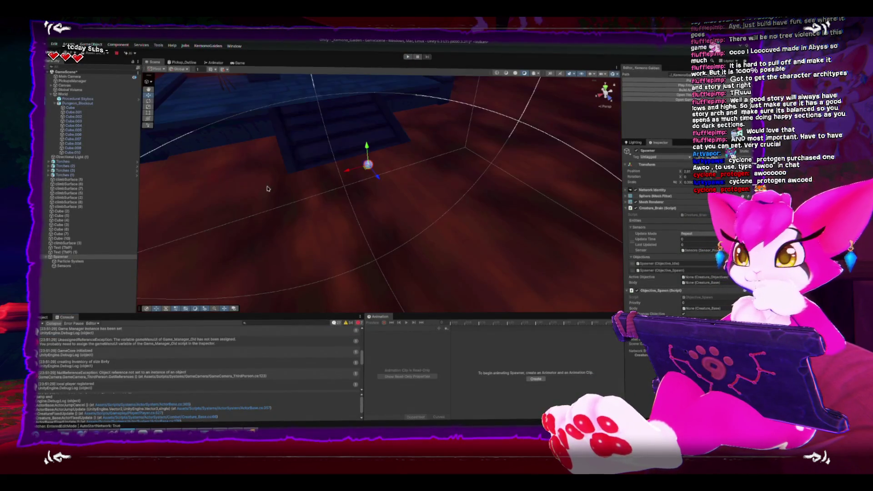
# Return to Unity and clear the console log messages
pyautogui.hotkey('alt', 'Tab')
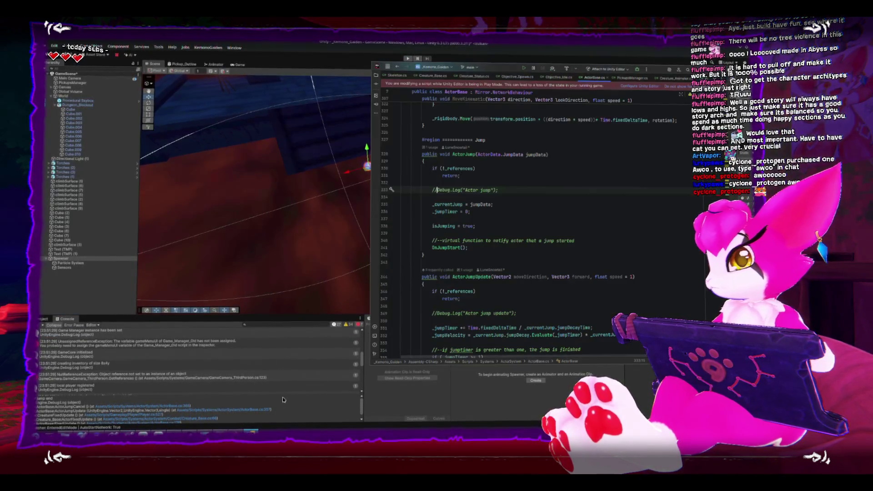
pyautogui.click(504, 227)
pyautogui.click(321, 204)
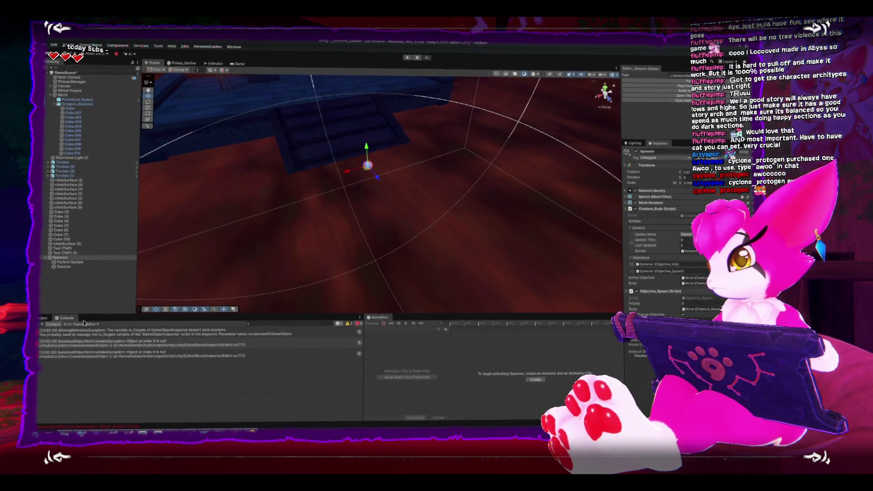
pyautogui.click(43, 324)
# Frame the Spawner, collapse Objective_Spawn, and select the Spawner's Particle System child
pyautogui.press('f')
pyautogui.moveTo(398, 182)
pyautogui.mouseDown()
pyautogui.moveTo(412, 198)
pyautogui.moveTo(523, 205)
pyautogui.mouseUp()
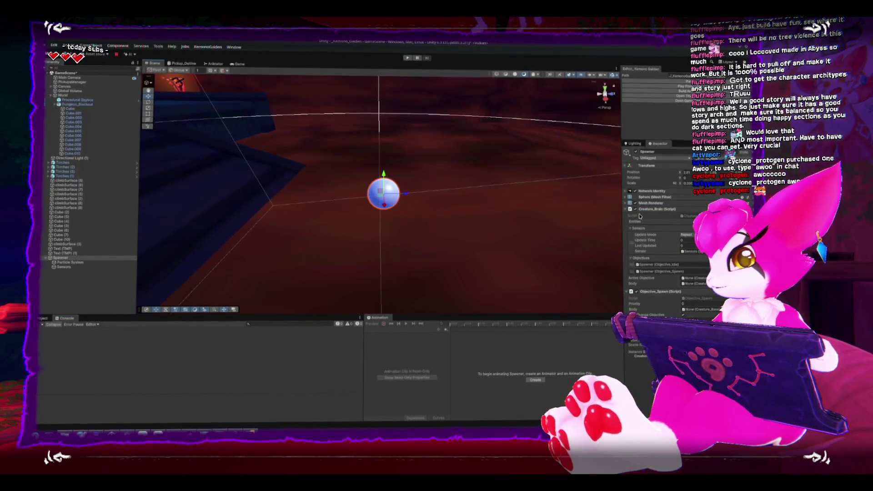
pyautogui.click(627, 215)
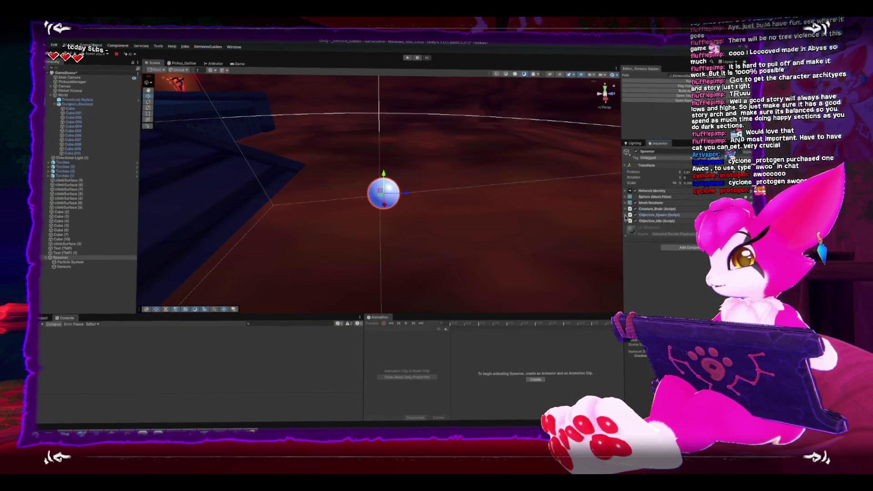
pyautogui.moveTo(296, 238)
pyautogui.mouseDown()
pyautogui.moveTo(247, 171)
pyautogui.moveTo(100, 263)
pyautogui.mouseUp()
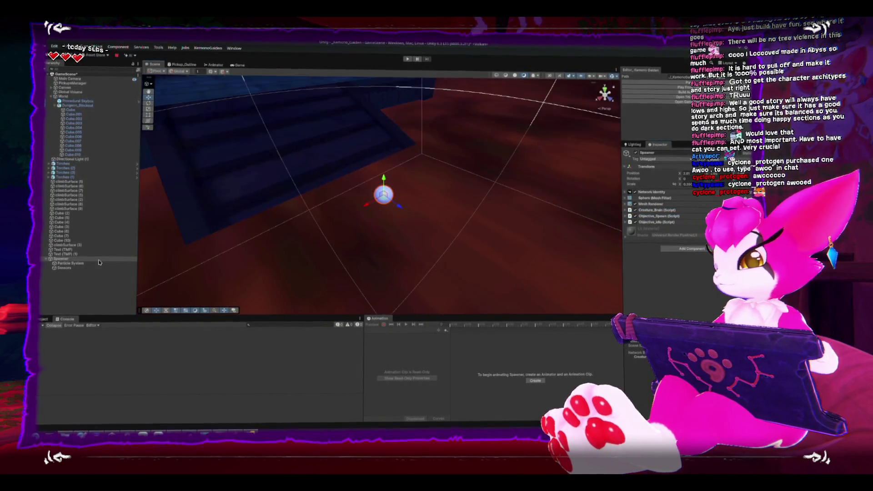
pyautogui.click(70, 263)
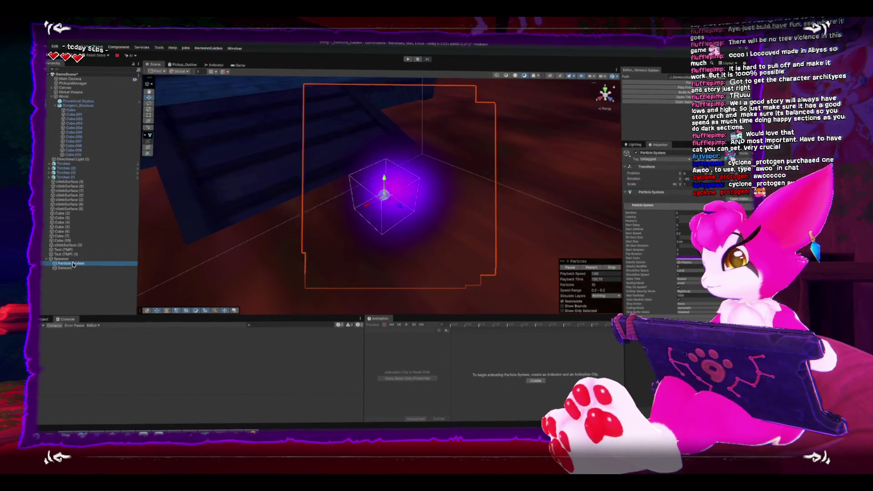
# Select the Spawner object in the Hierarchy and orbit the view around it
pyautogui.click(61, 258)
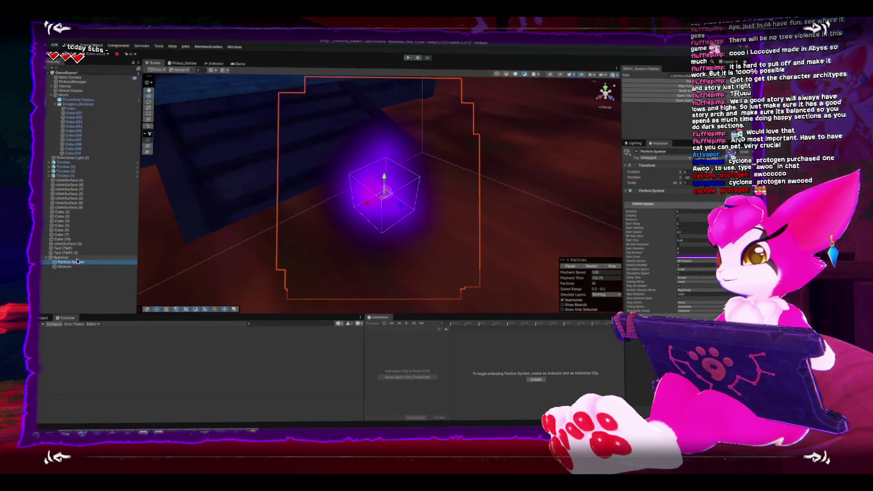
pyautogui.moveTo(371, 201)
pyautogui.mouseDown()
pyautogui.moveTo(470, 142)
pyautogui.moveTo(493, 150)
pyautogui.moveTo(518, 182)
pyautogui.moveTo(322, 146)
pyautogui.moveTo(384, 143)
pyautogui.moveTo(415, 154)
pyautogui.moveTo(438, 191)
pyautogui.moveTo(455, 199)
pyautogui.moveTo(407, 212)
pyautogui.mouseUp()
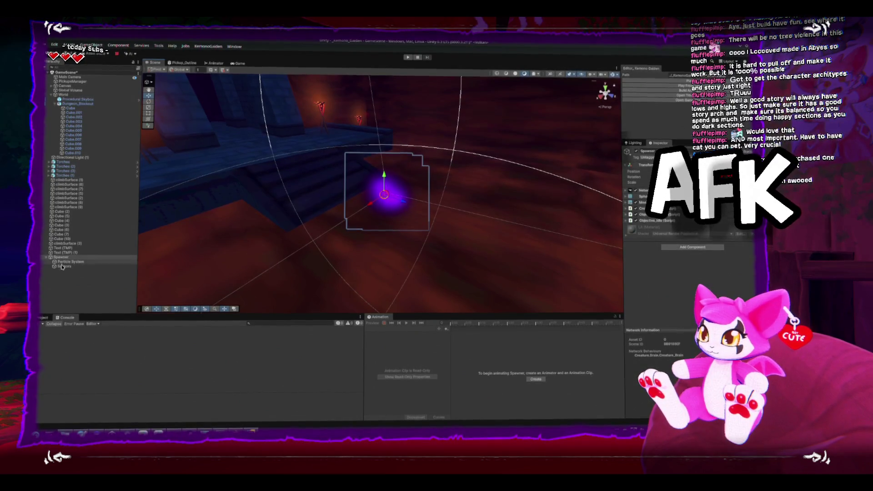
# Select the Spawner's Particle System and hide its shape outline gizmo in the scene
pyautogui.click(114, 262)
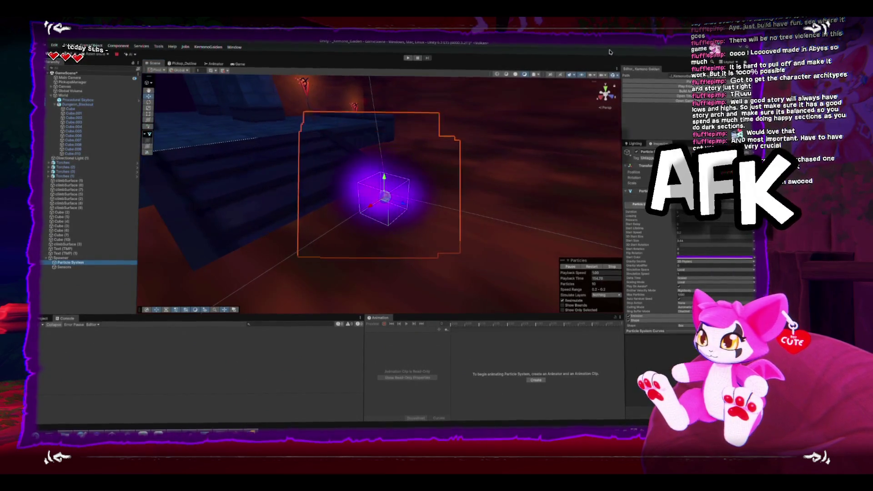
pyautogui.click(613, 76)
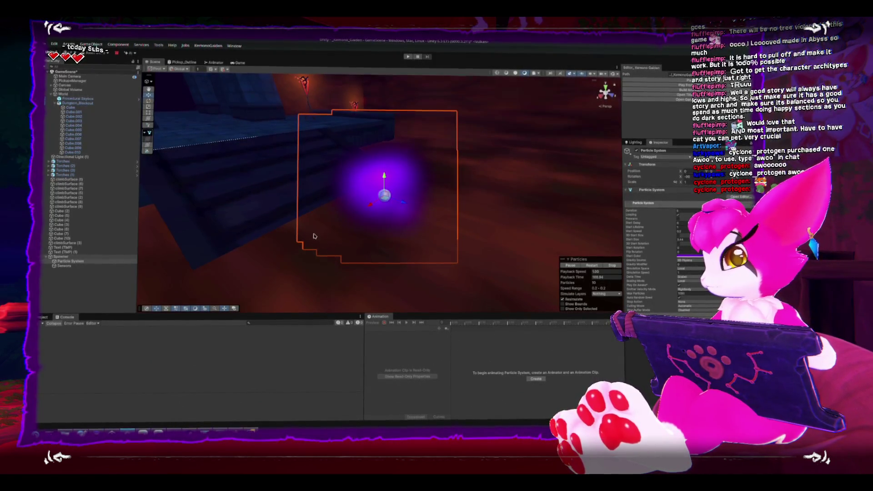
# Select Spawner, switch to the Project browser and open the Assets/Art/Mobs folder
pyautogui.scroll(-5, 346, 230)
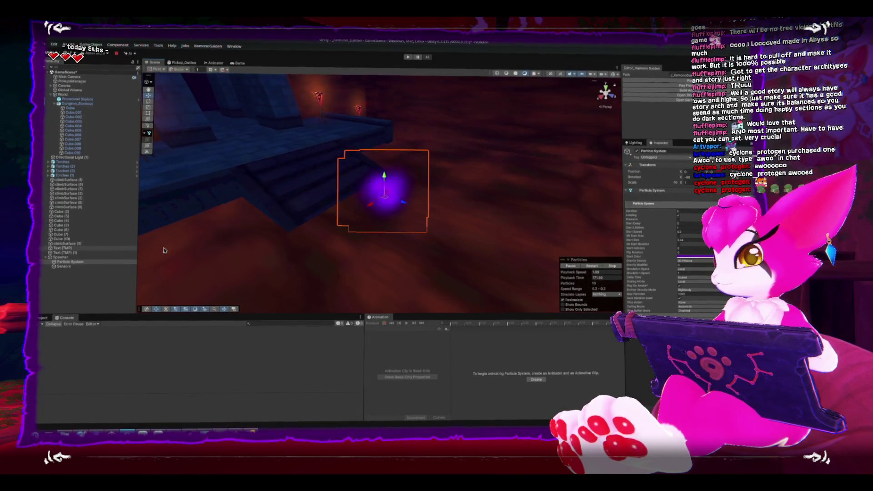
pyautogui.moveTo(477, 224); pyautogui.dragTo(346, 273)
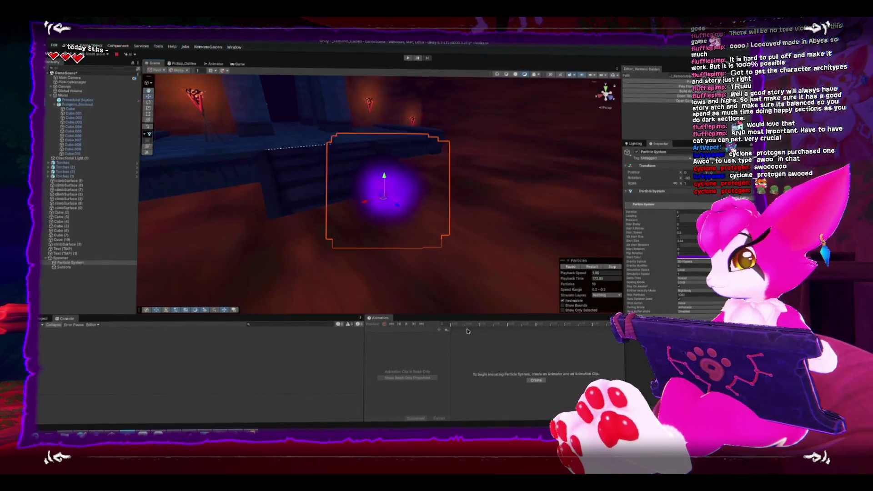
pyautogui.click(77, 258)
pyautogui.click(43, 318)
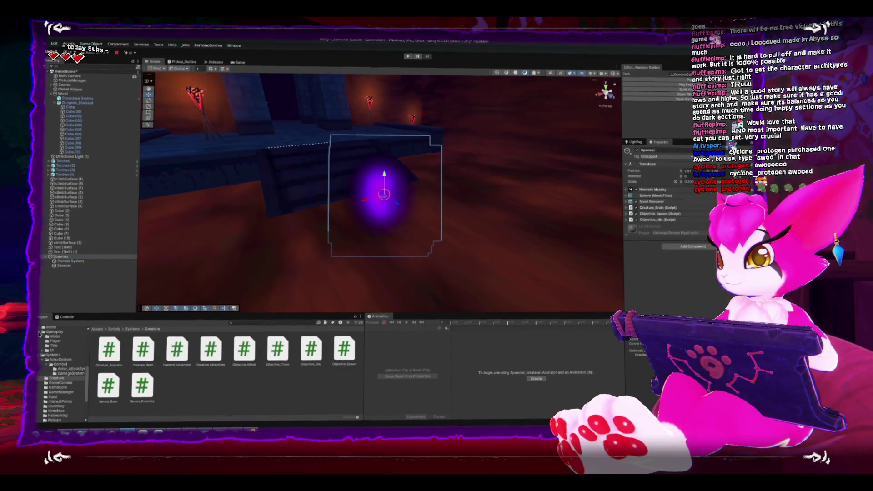
pyautogui.scroll(5, 41, 345)
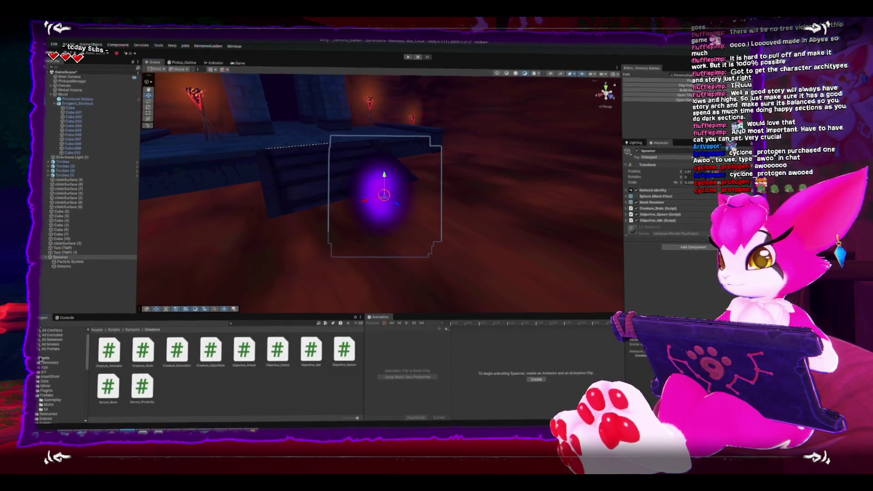
pyautogui.click(49, 386)
pyautogui.scroll(-1, 47, 377)
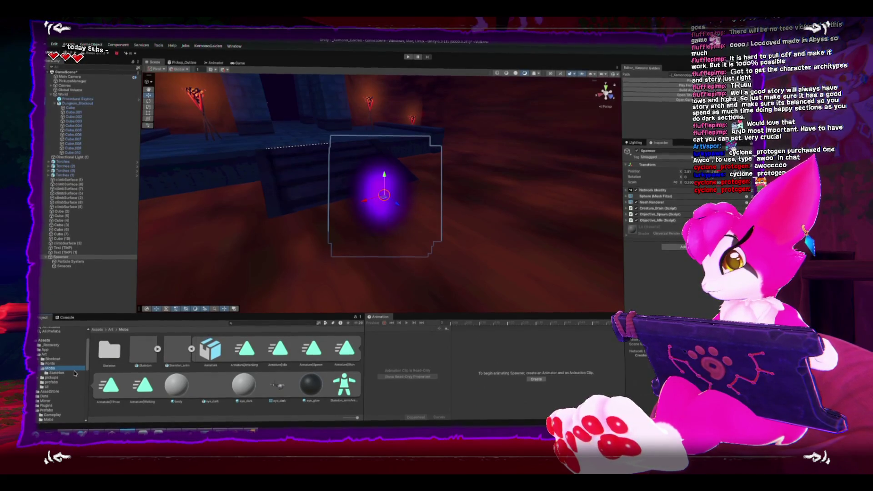
# Look through the Skeleton folder and Skeleton model, then bring up the Mobs folder's context menu
pyautogui.click(192, 350)
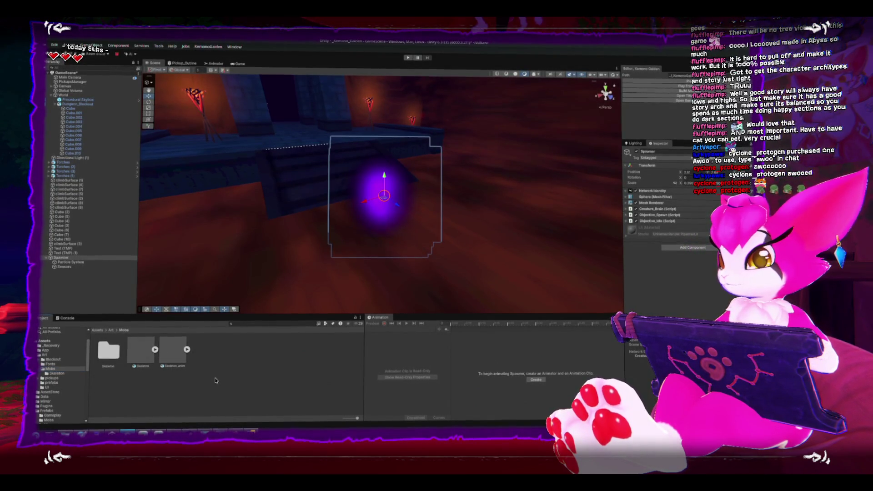
pyautogui.rightClick(225, 386)
pyautogui.click(58, 372)
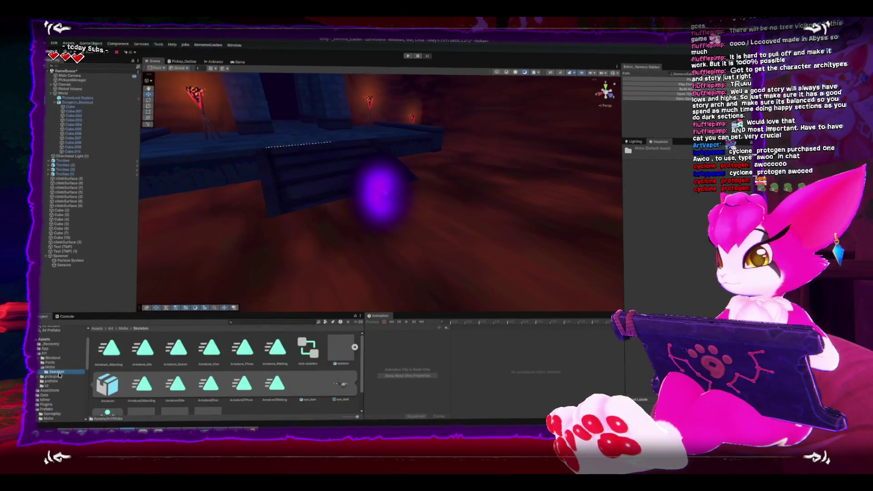
pyautogui.click(355, 347)
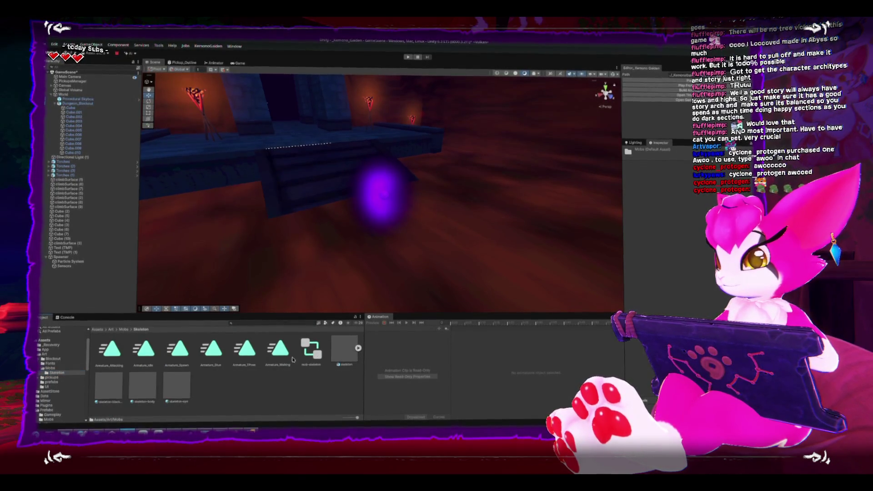
pyautogui.click(51, 370)
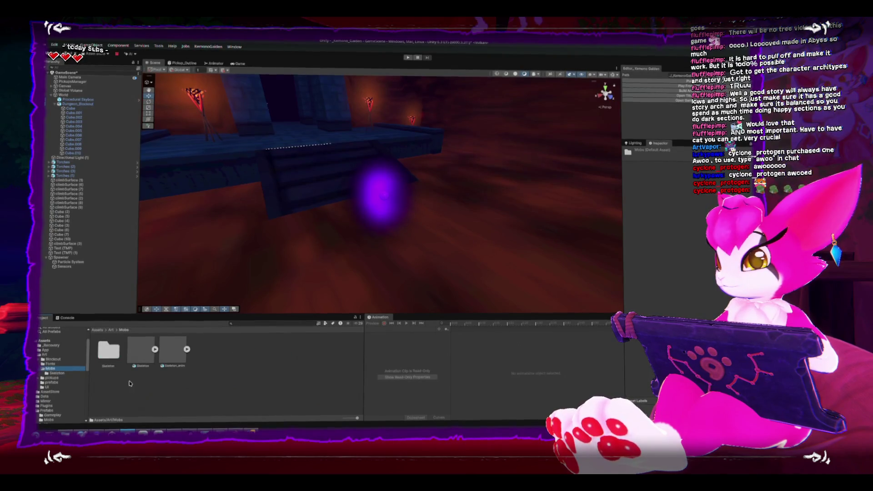
pyautogui.click(141, 351)
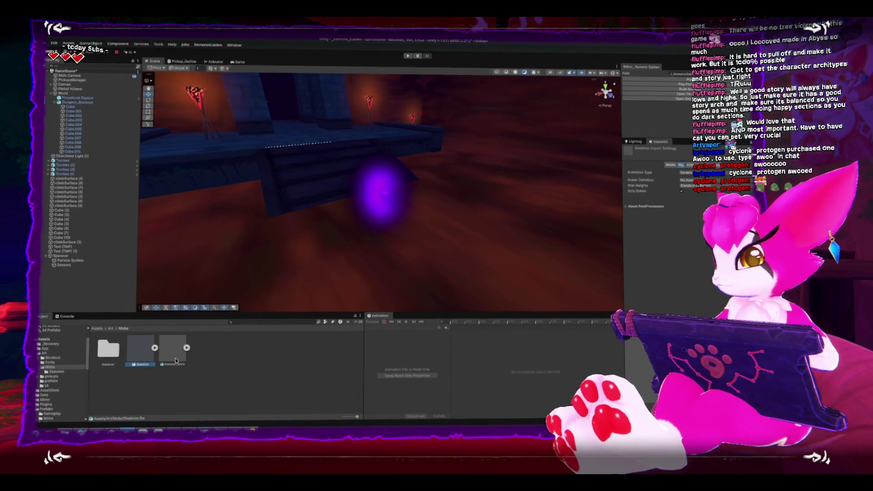
pyautogui.rightClick(239, 372)
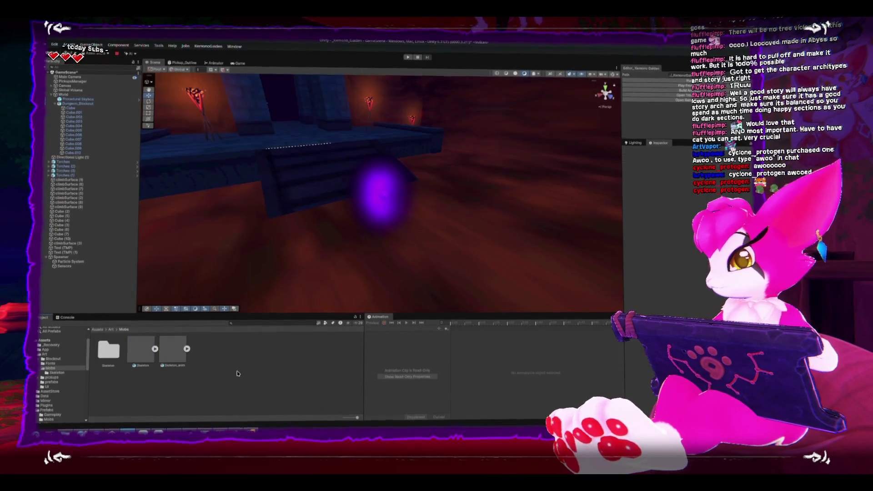
# Create a new folder inside Mobs named 'Spawner'
pyautogui.moveTo(290, 199)
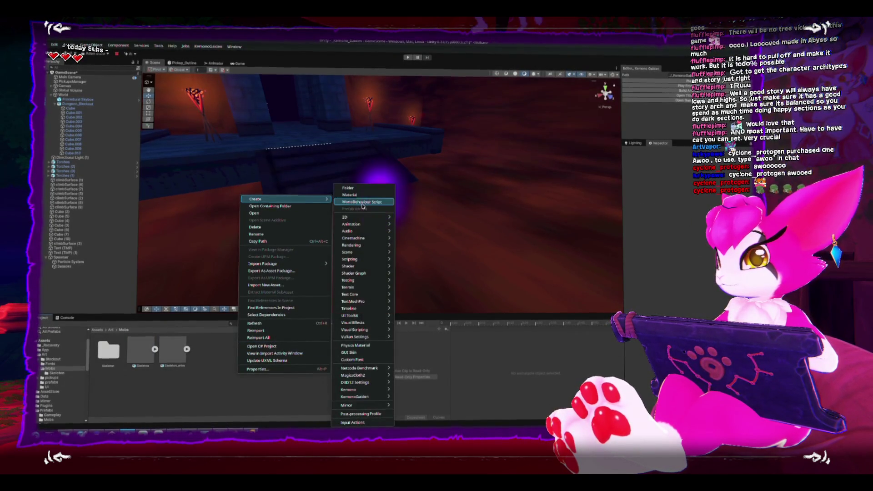
pyautogui.click(367, 188)
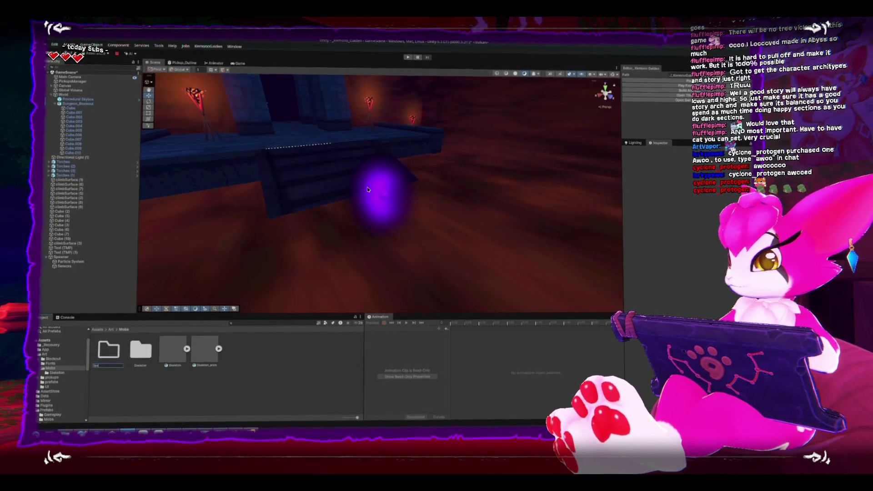
pyautogui.write('wner')
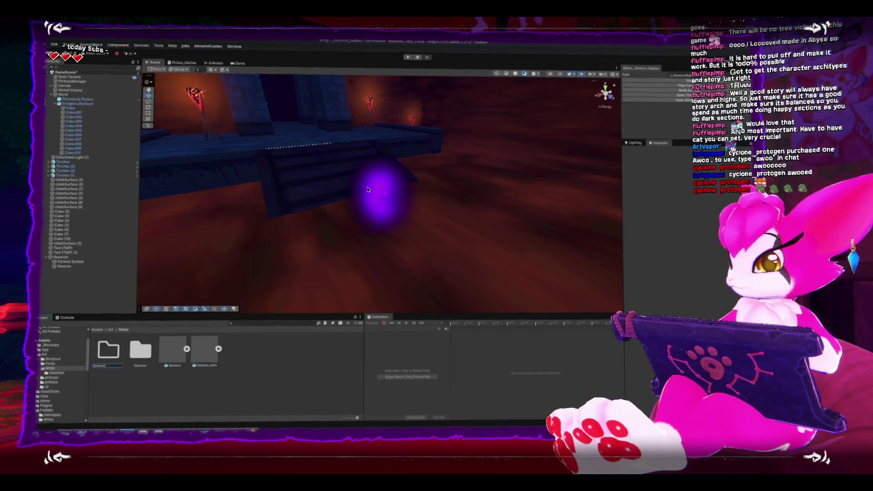
pyautogui.press('Return')
pyautogui.press('Return')
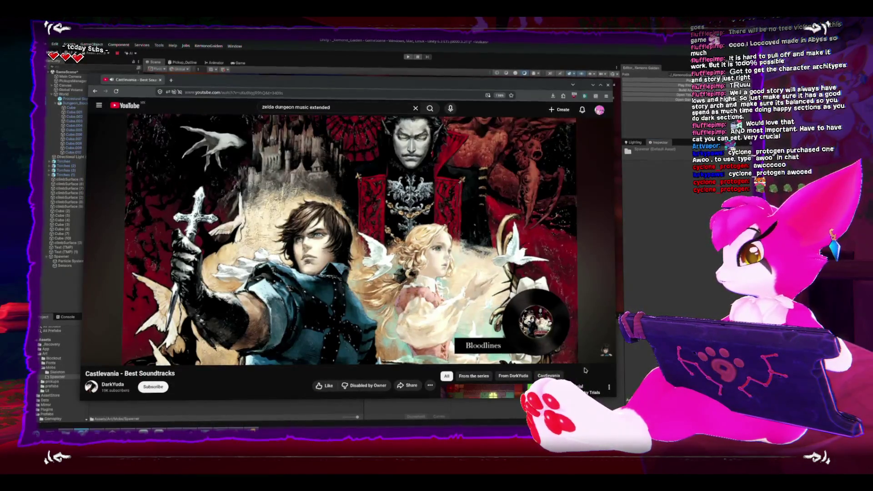
# Open the MYTH & ROID music compilation and skip ahead to about 21:53
pyautogui.moveTo(136, 358)
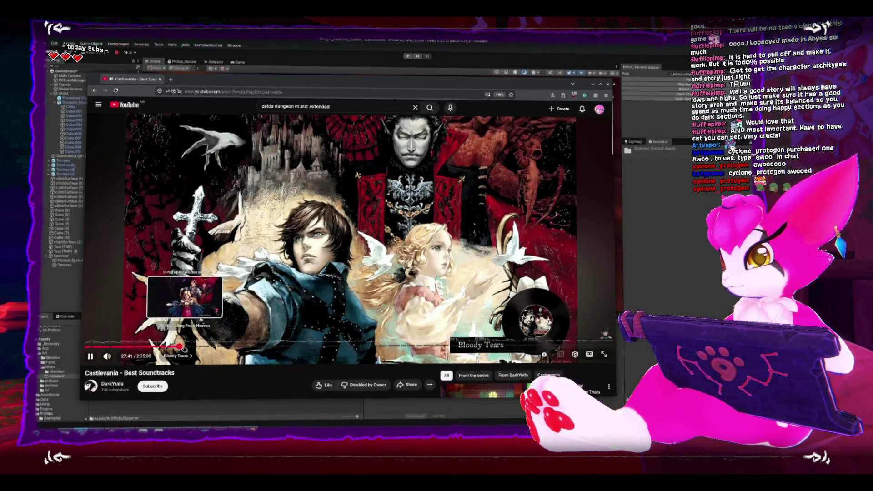
pyautogui.scroll(-1, 301, 343)
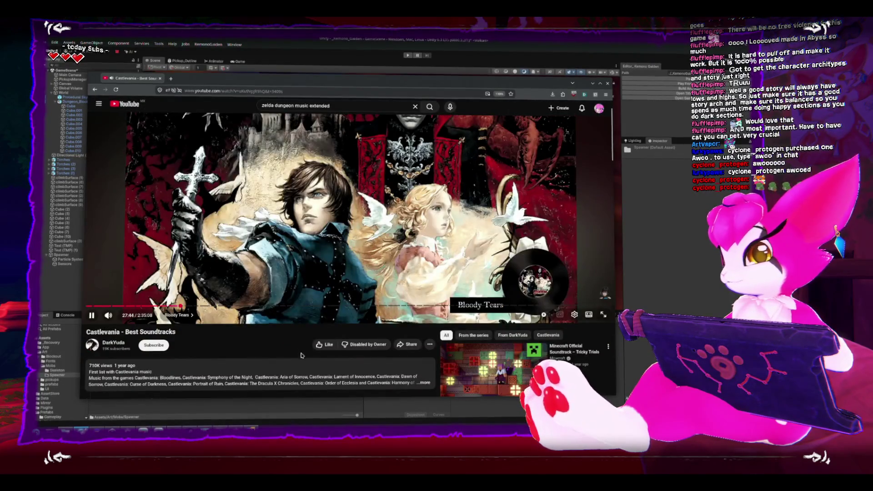
pyautogui.scroll(-5, 301, 356)
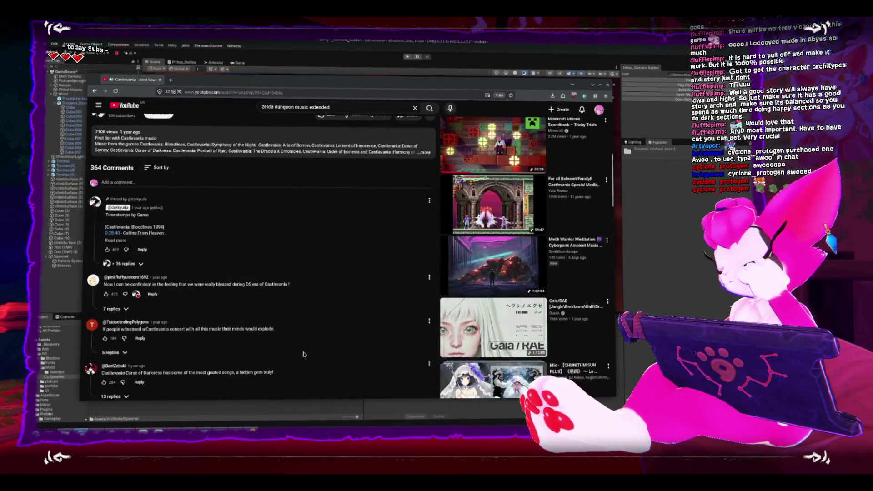
pyautogui.scroll(-1, 303, 355)
pyautogui.scroll(-6, 304, 348)
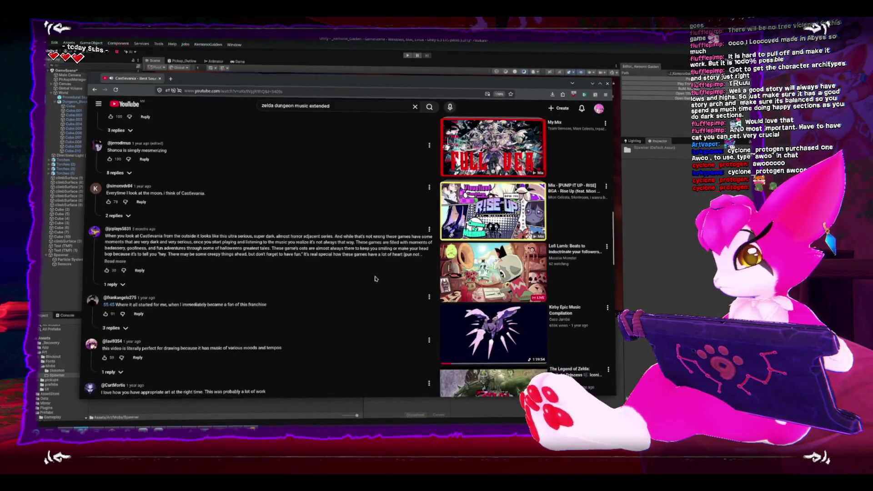
pyautogui.scroll(-3, 376, 279)
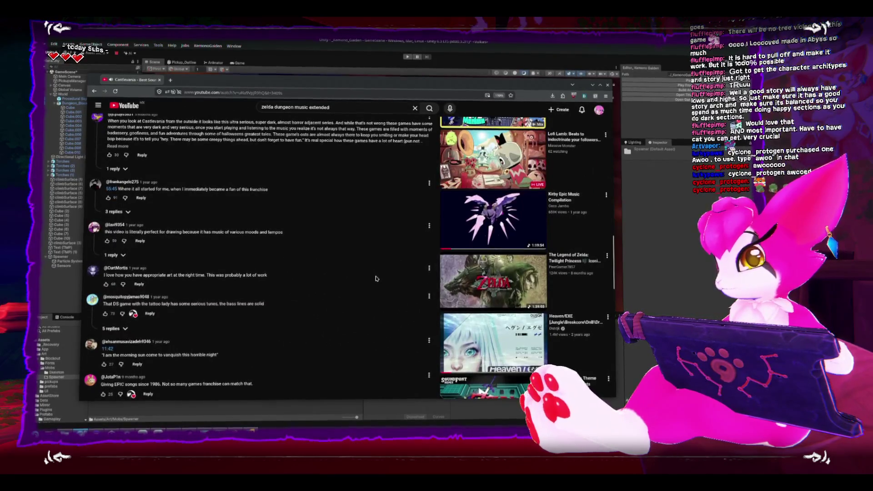
pyautogui.scroll(-2, 376, 279)
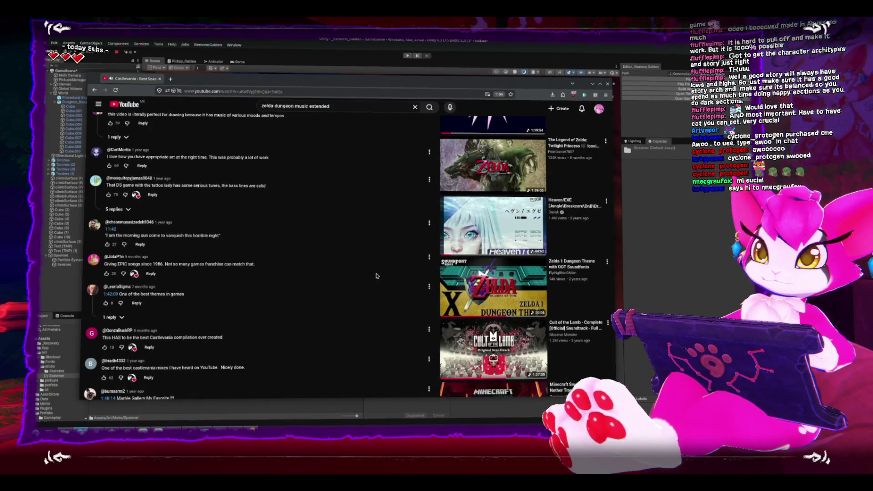
pyautogui.scroll(-4, 382, 266)
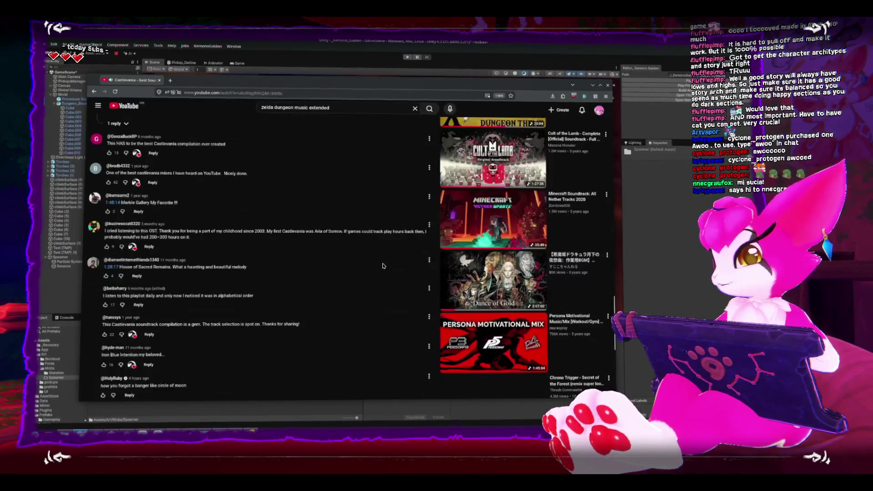
pyautogui.scroll(-5, 383, 266)
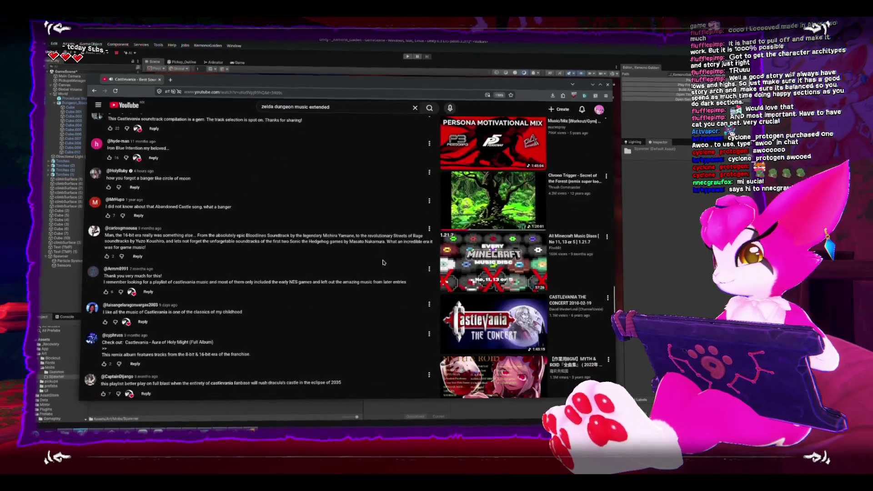
pyautogui.scroll(-3, 384, 261)
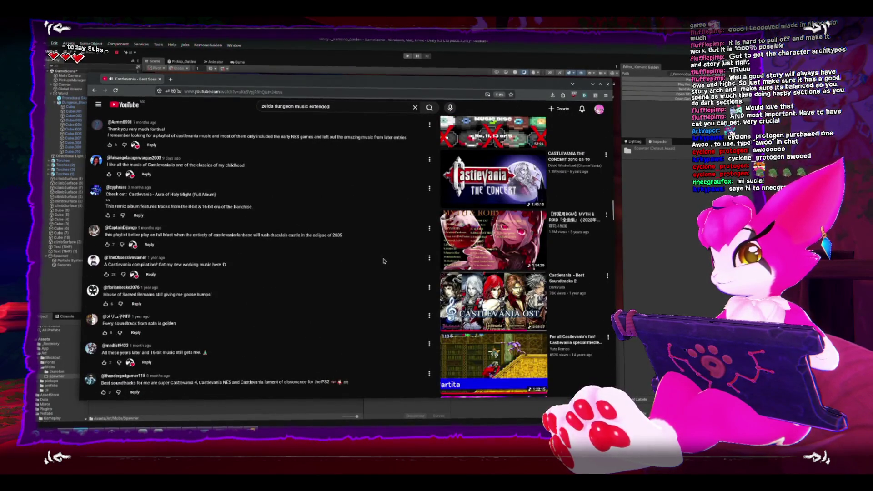
pyautogui.click(486, 246)
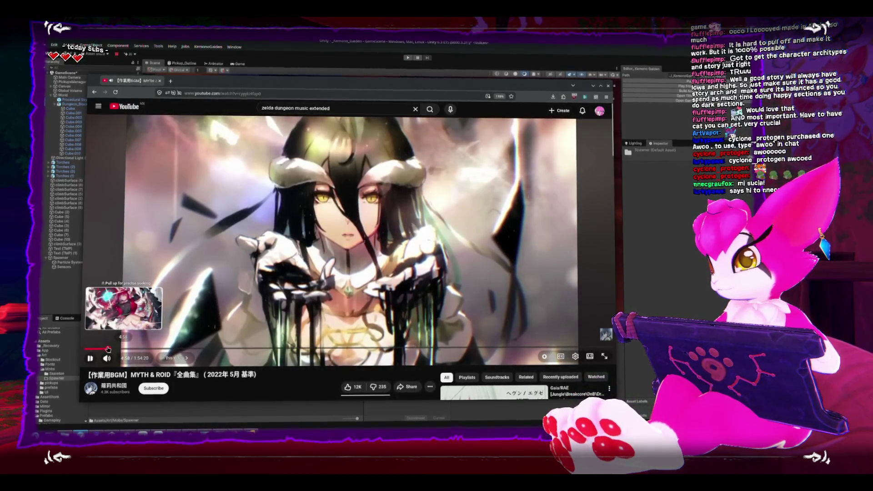
pyautogui.moveTo(108, 349); pyautogui.dragTo(131, 349)
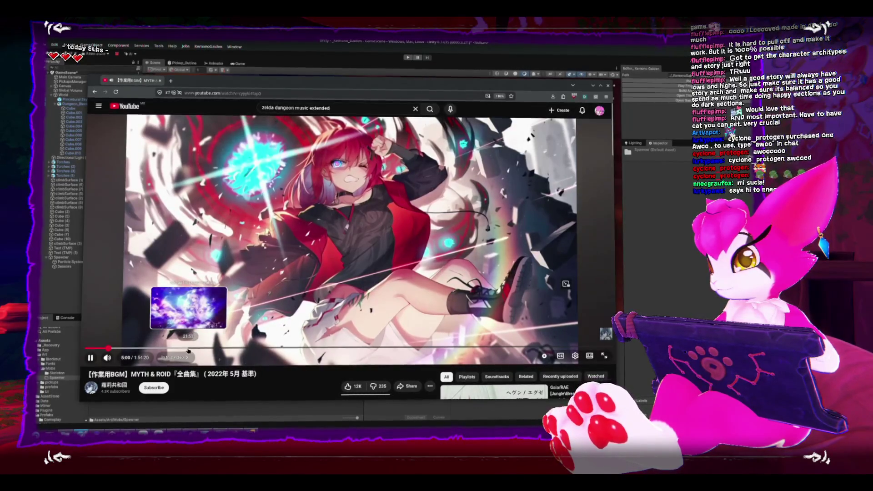
pyautogui.click(188, 349)
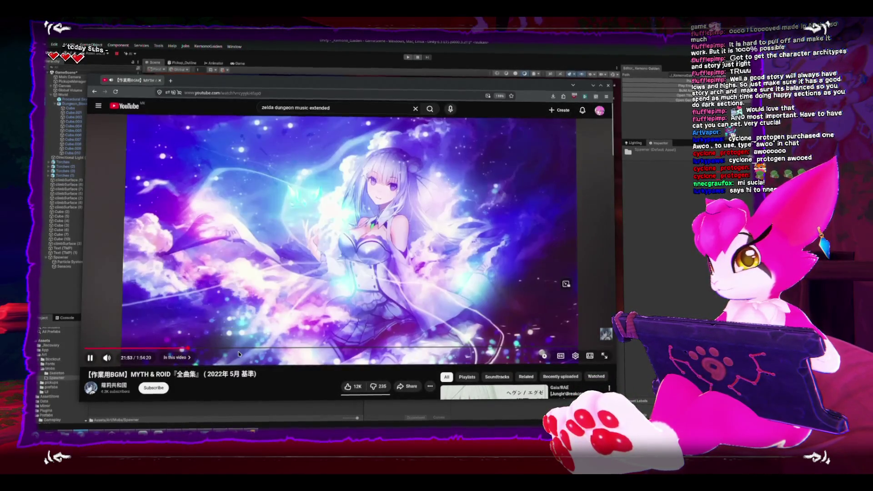
# Start the Relaxing Hollow Knight OST video, then return to the Unity Editor
pyautogui.scroll(-2, 297, 367)
pyautogui.scroll(-10, 297, 366)
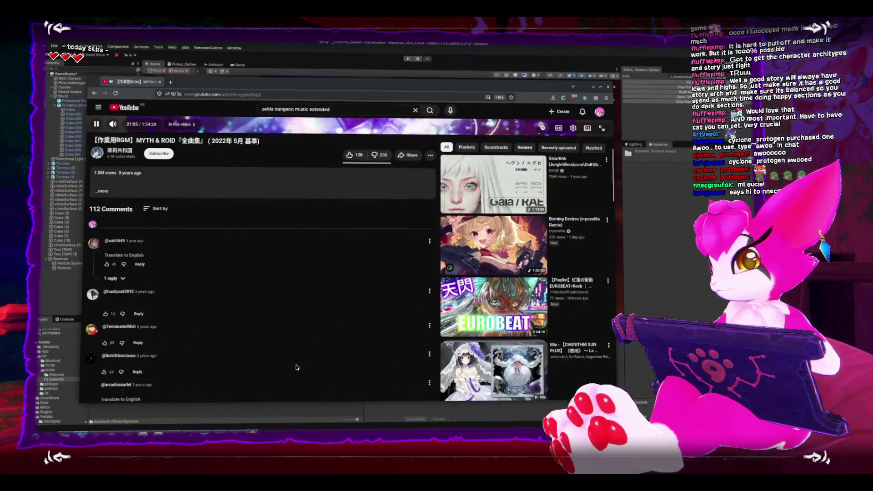
pyautogui.scroll(-2, 297, 363)
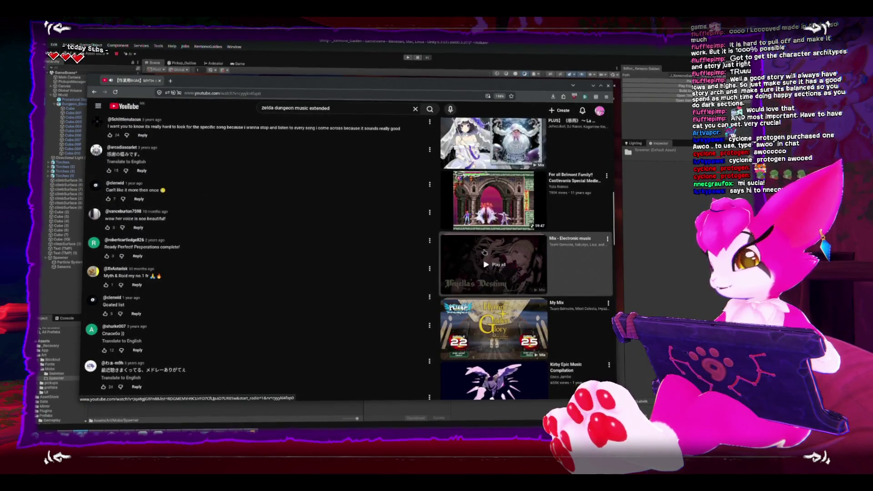
pyautogui.scroll(-5, 473, 269)
pyautogui.scroll(-4, 468, 270)
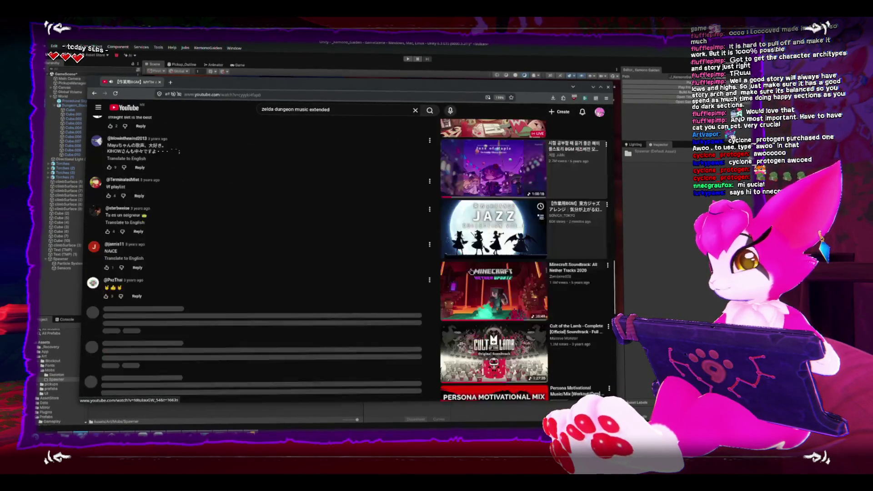
pyautogui.scroll(-8, 462, 269)
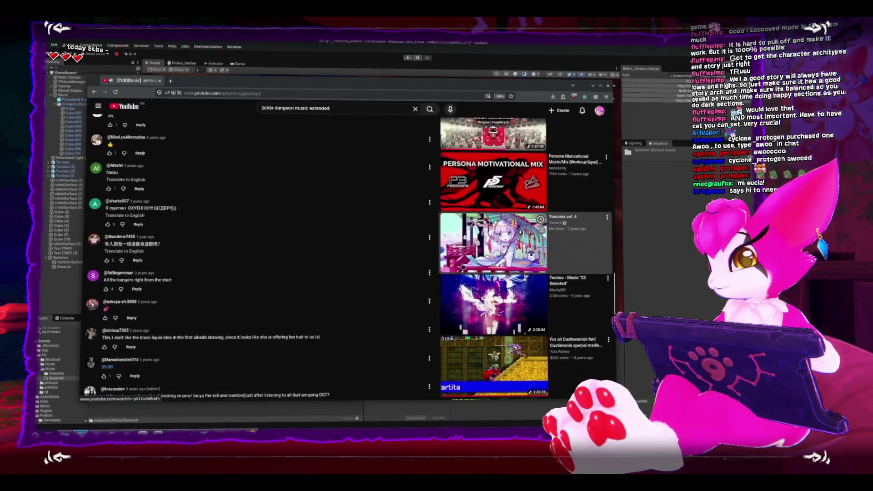
pyautogui.scroll(3, 463, 266)
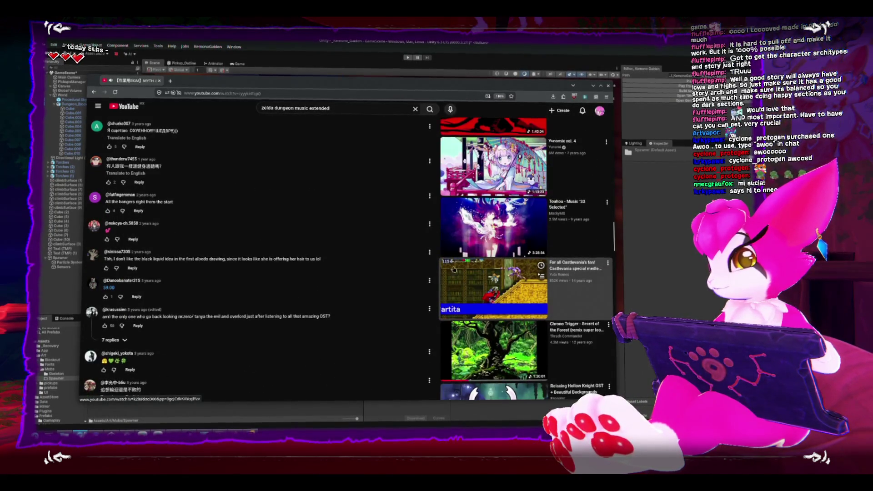
pyautogui.scroll(-3, 367, 283)
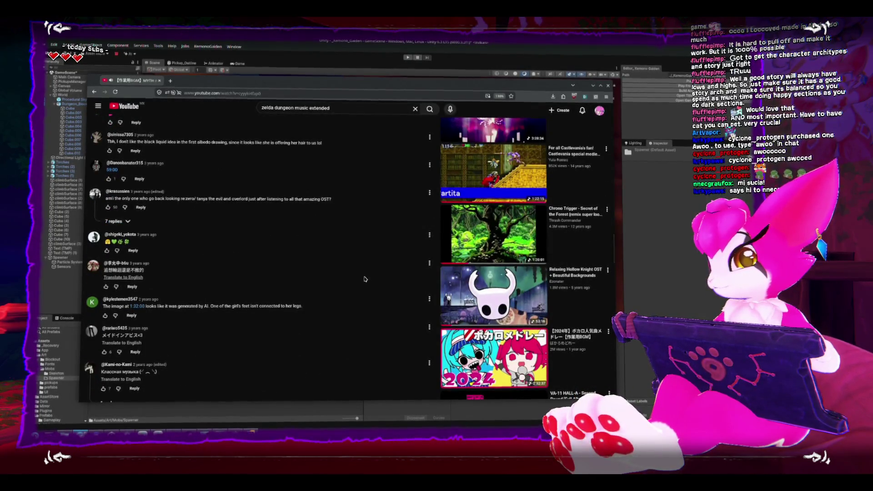
pyautogui.click(477, 299)
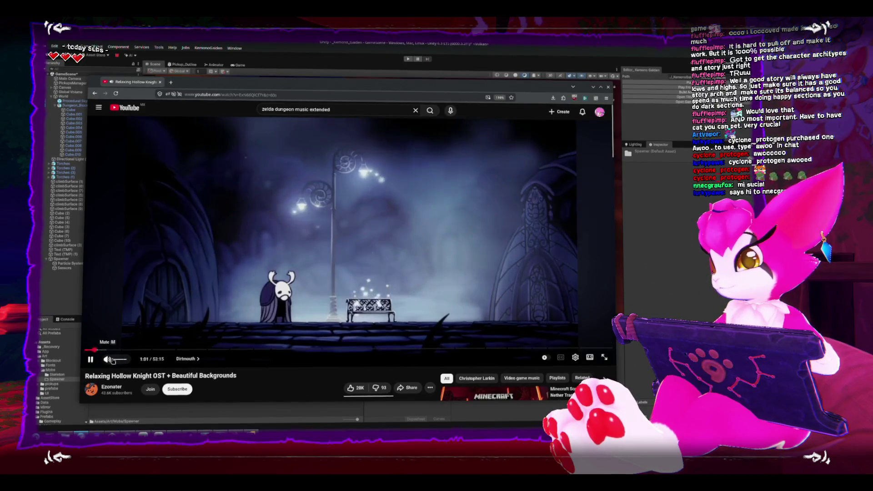
pyautogui.click(53, 295)
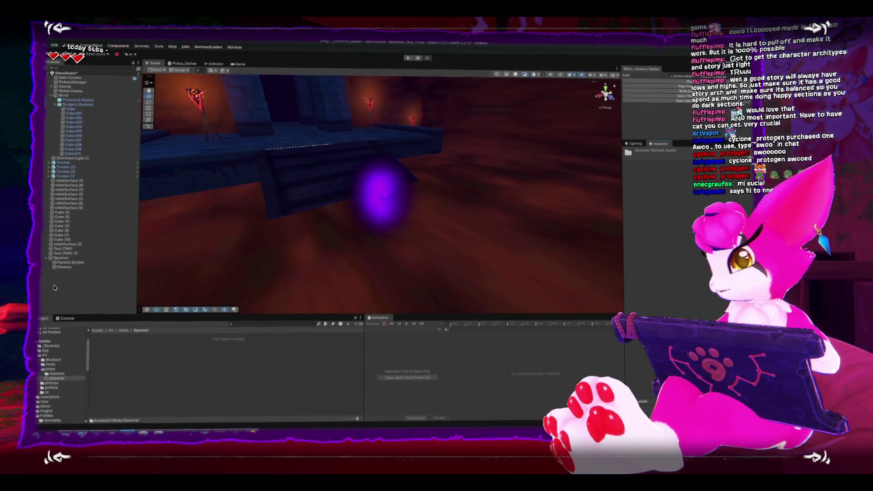
# Select the Spawner object and create a new animation clip named Spawner_off
pyautogui.click(61, 260)
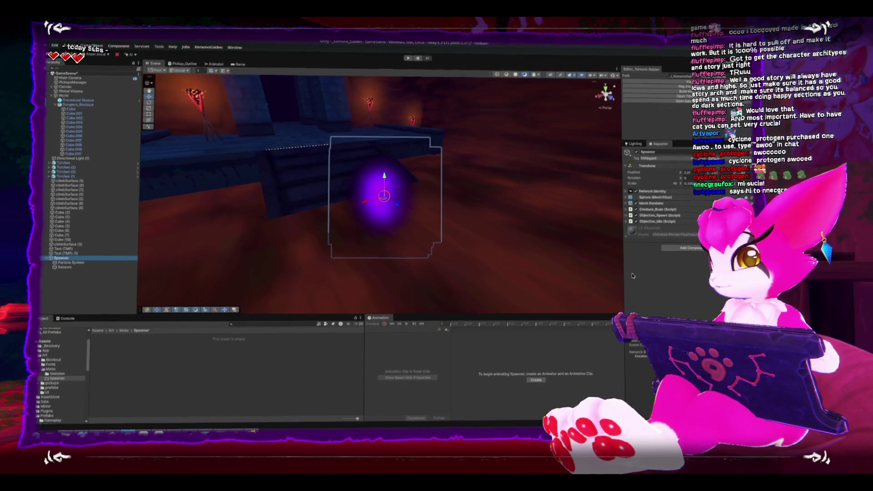
pyautogui.click(538, 381)
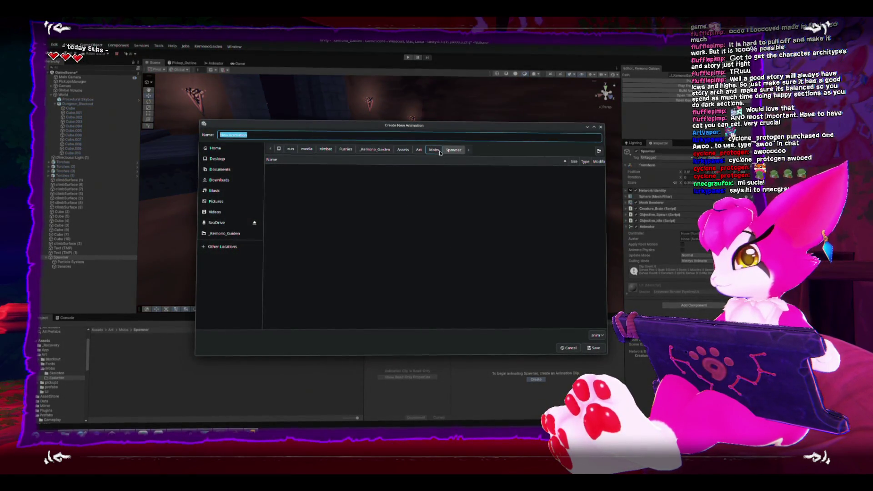
pyautogui.write('Spaw')
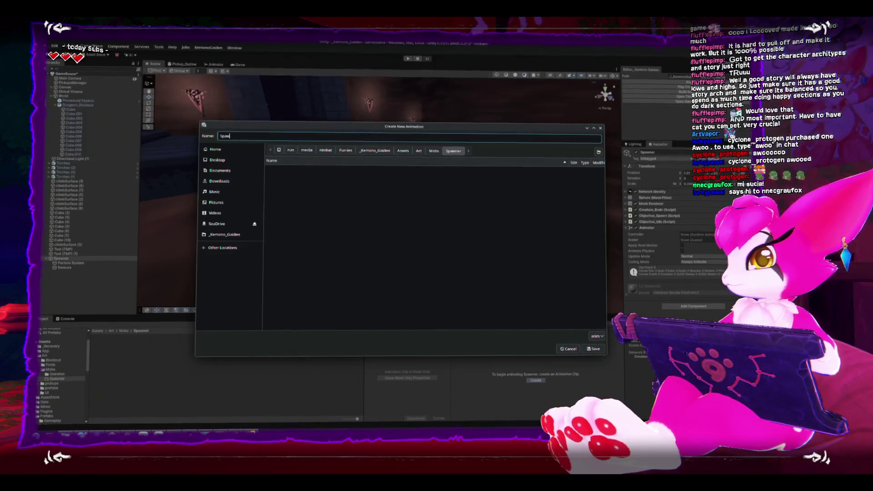
pyautogui.write('ner_off')
pyautogui.press('Return')
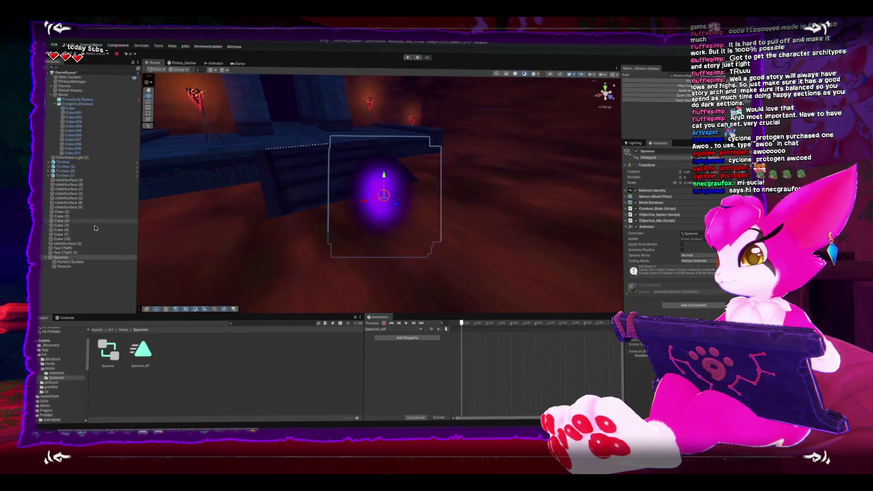
# Record the Spawner_off clip with the particle Emission Rate over Time set to 0
pyautogui.click(383, 323)
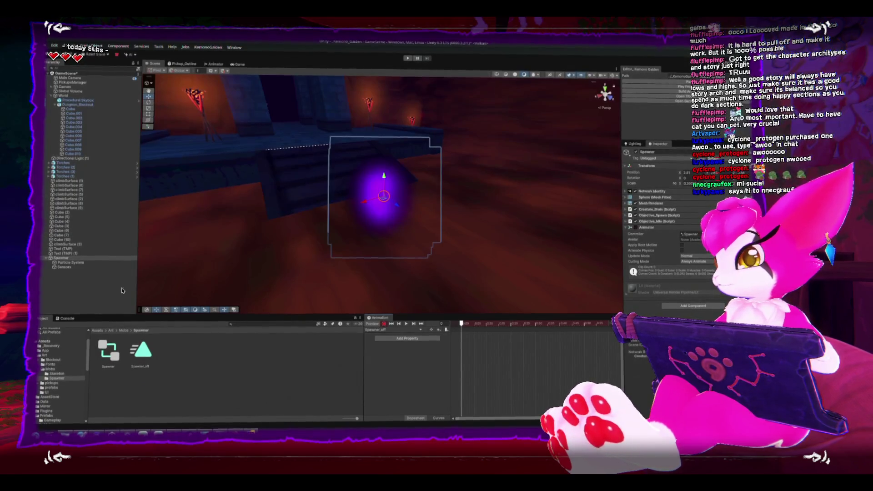
pyautogui.click(77, 265)
pyautogui.scroll(-5, 640, 222)
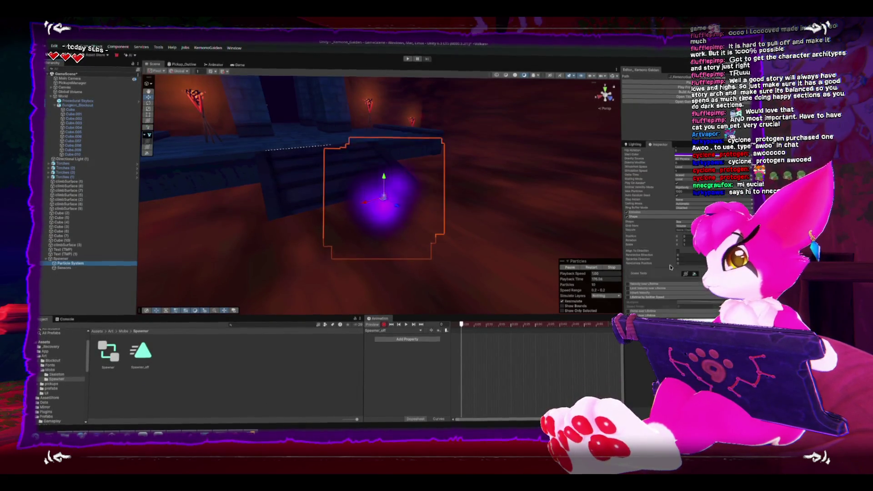
pyautogui.click(636, 212)
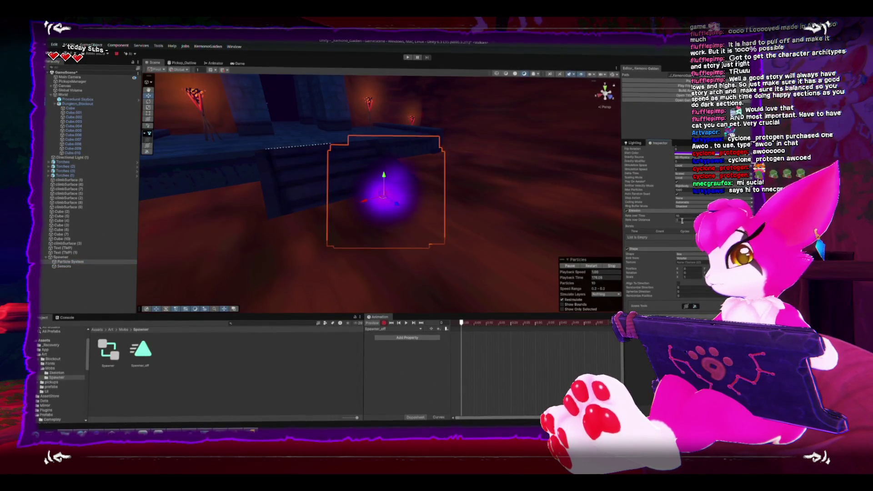
pyautogui.write('0')
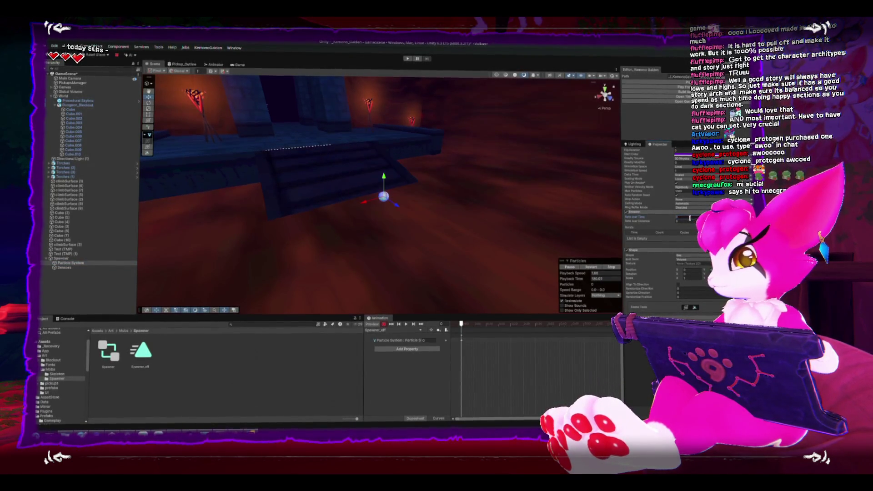
pyautogui.click(249, 371)
# Create a Spawner_on clip and key its Emission Rate over Time at 10
pyautogui.click(387, 330)
pyautogui.click(398, 346)
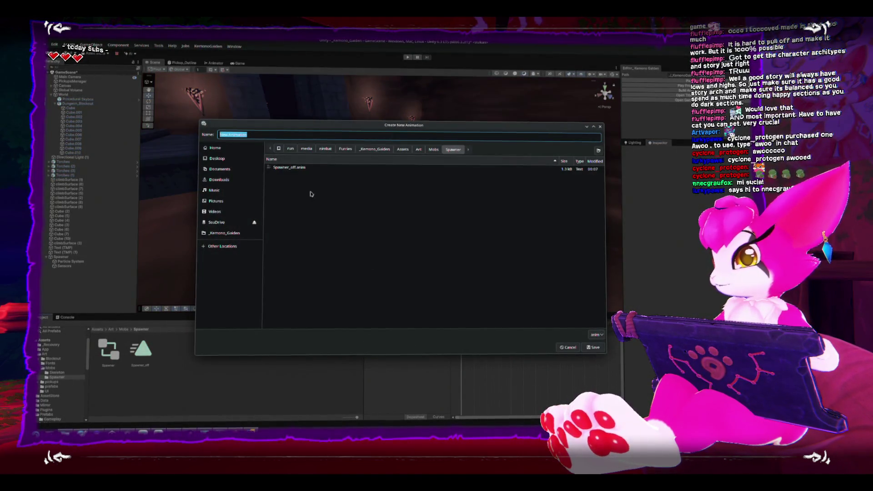
pyautogui.click(291, 168)
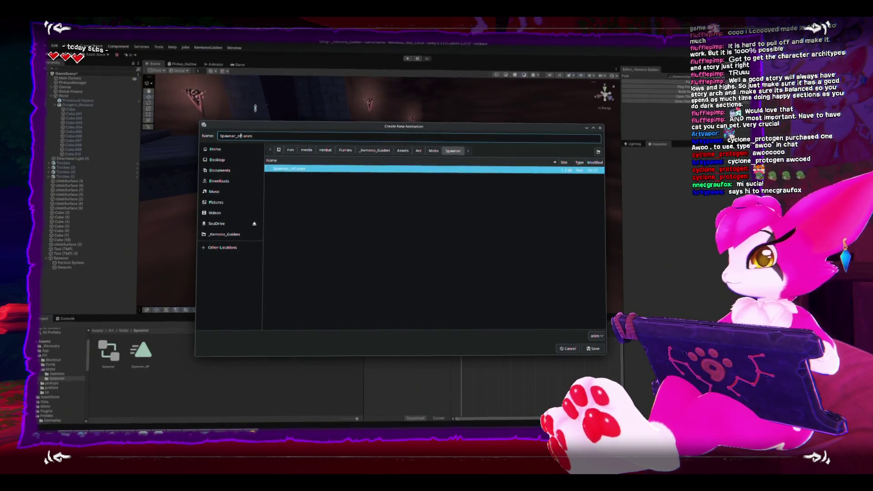
pyautogui.press('BackSpace')
pyautogui.write('n')
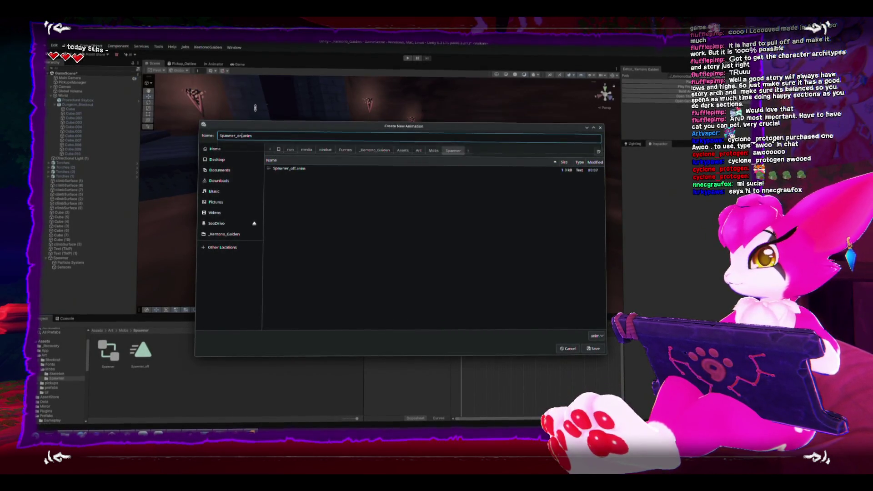
pyautogui.press('Return')
pyautogui.click(383, 323)
pyautogui.click(78, 263)
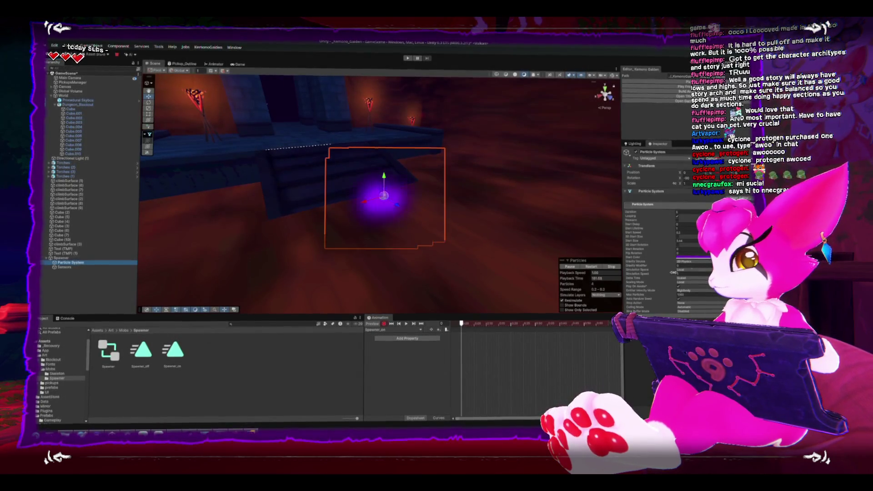
pyautogui.press('Return')
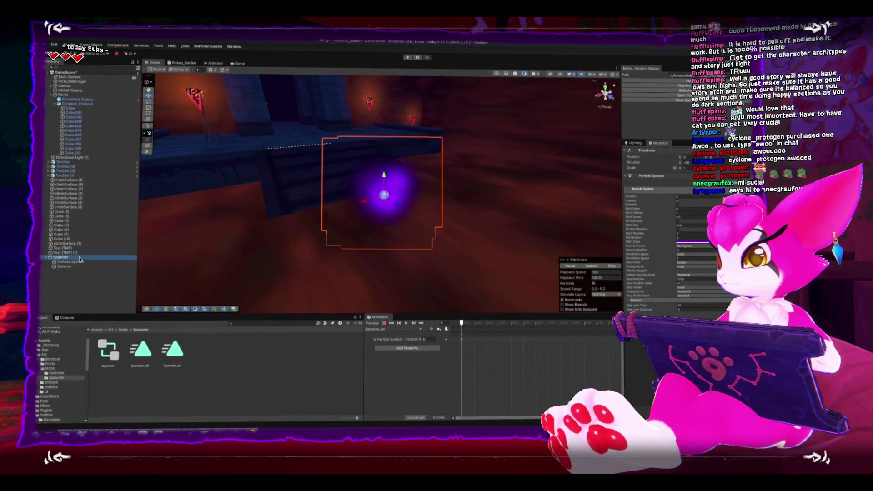
pyautogui.click(61, 258)
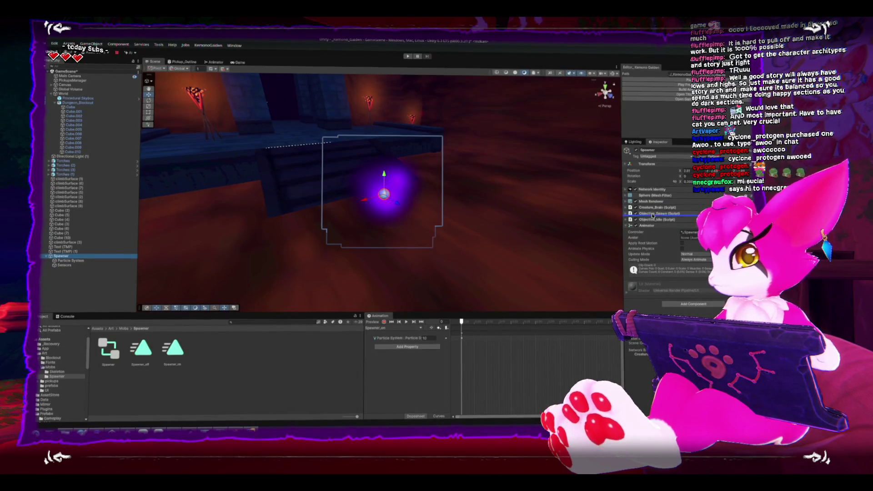
# Add a Network Animator under Network Identity, linked to the Spawner's Animator and syncing Server To Client
pyautogui.click(693, 305)
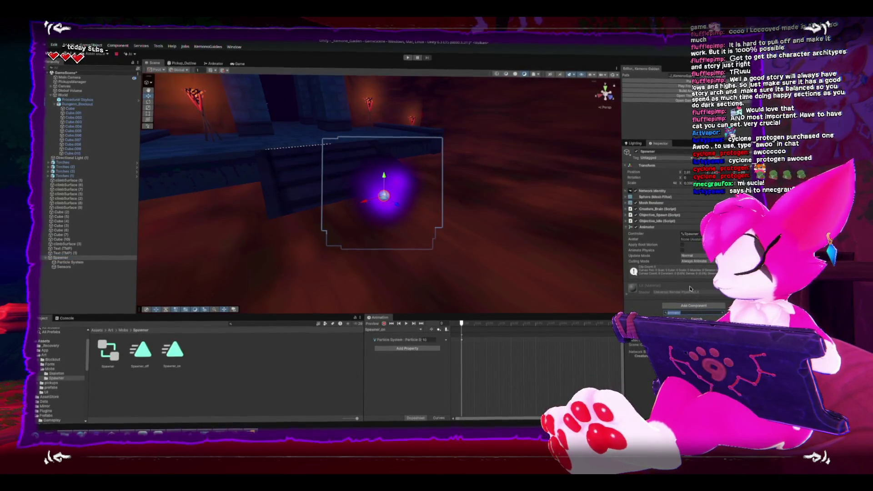
pyautogui.press('Return')
pyautogui.moveTo(680, 289); pyautogui.dragTo(665, 194)
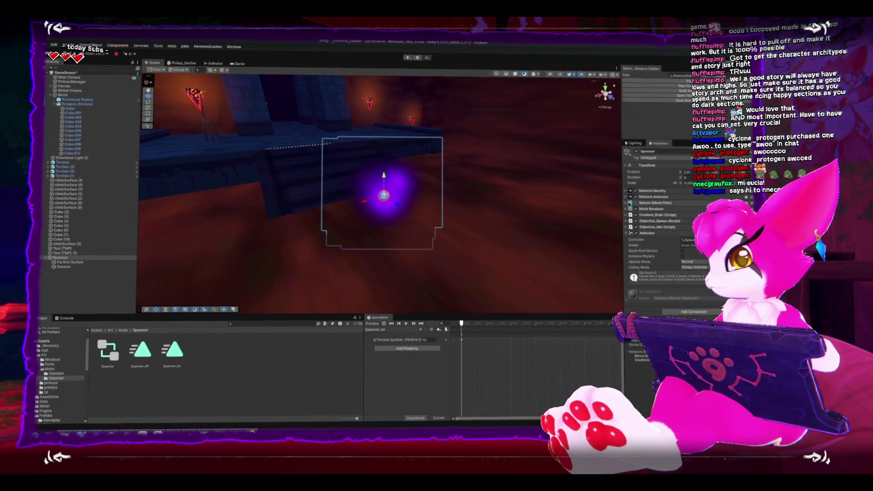
pyautogui.click(665, 197)
pyautogui.scroll(-2, 666, 228)
pyautogui.moveTo(666, 246); pyautogui.dragTo(700, 197)
pyautogui.click(694, 210)
pyautogui.click(693, 217)
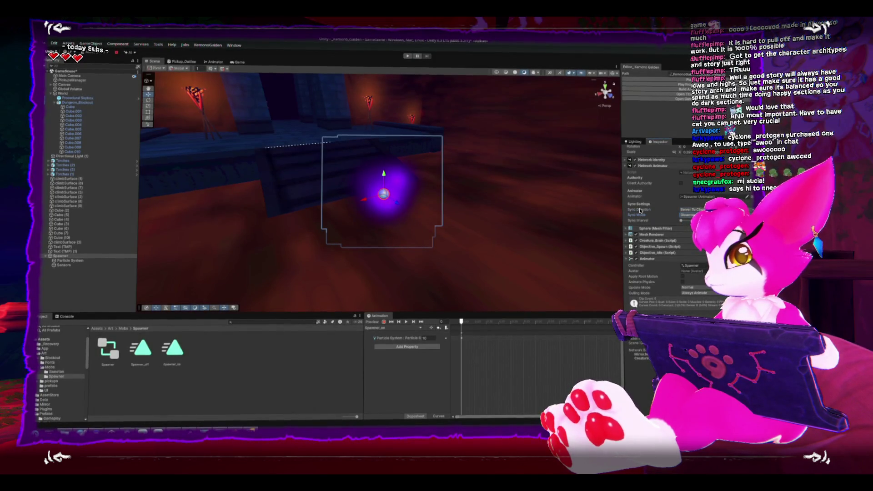
# Collapse the Network Animator and Animator components and open the Objective_Spawn script
pyautogui.scroll(3, 640, 210)
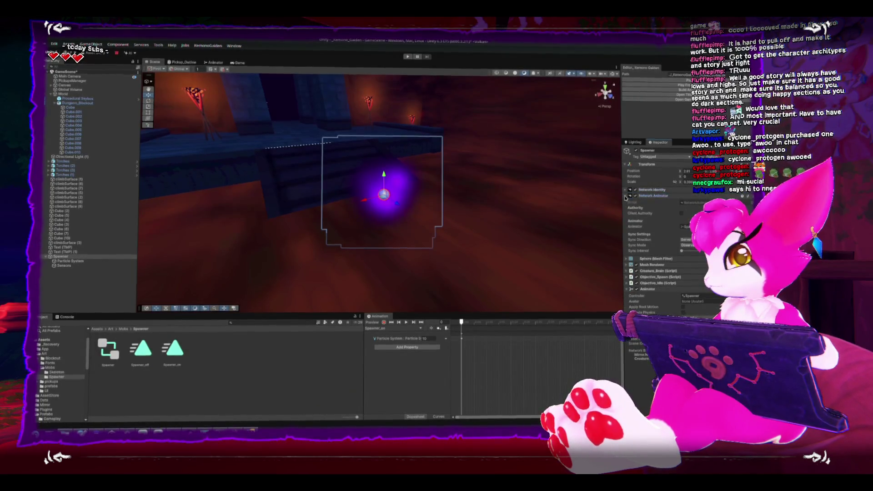
pyautogui.click(626, 196)
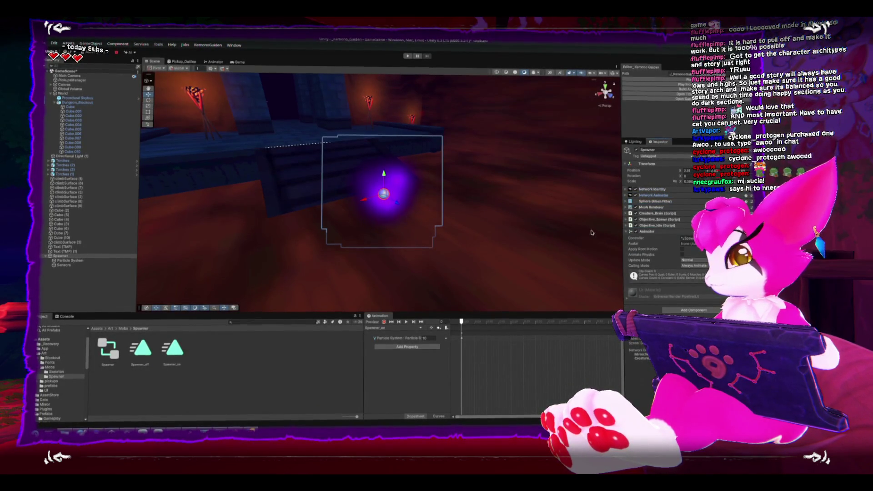
pyautogui.scroll(-2, 559, 228)
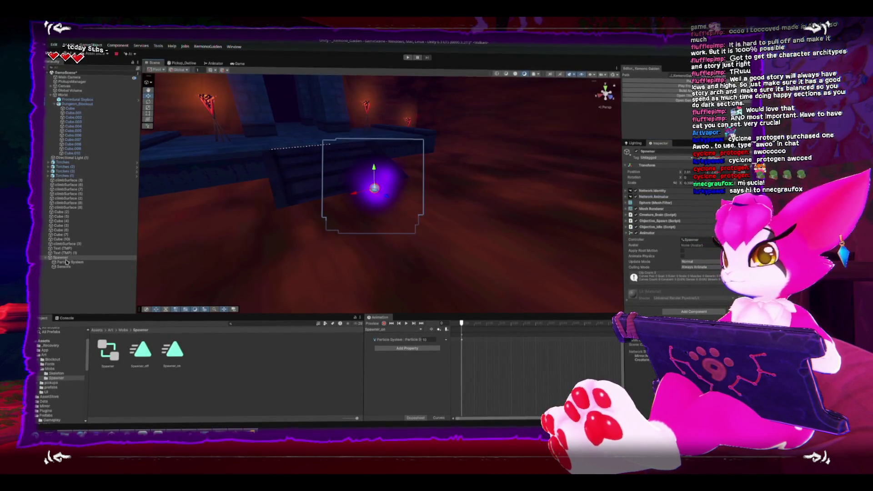
pyautogui.click(628, 232)
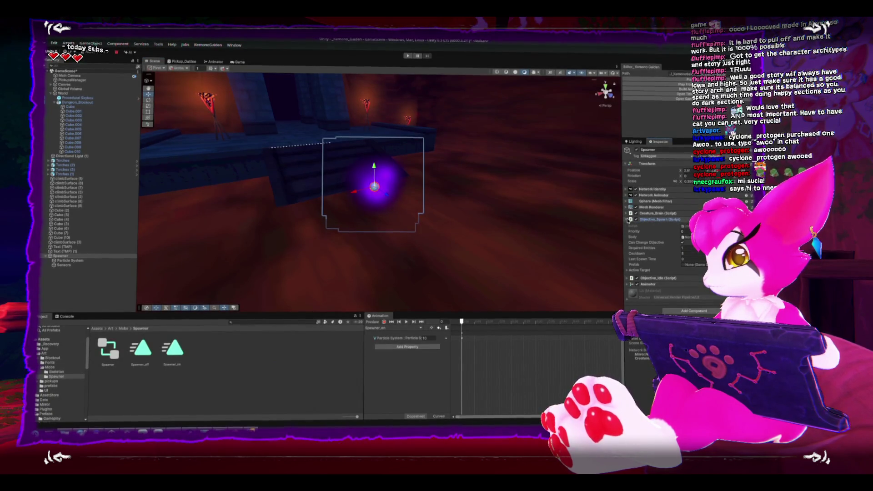
pyautogui.doubleClick(629, 220)
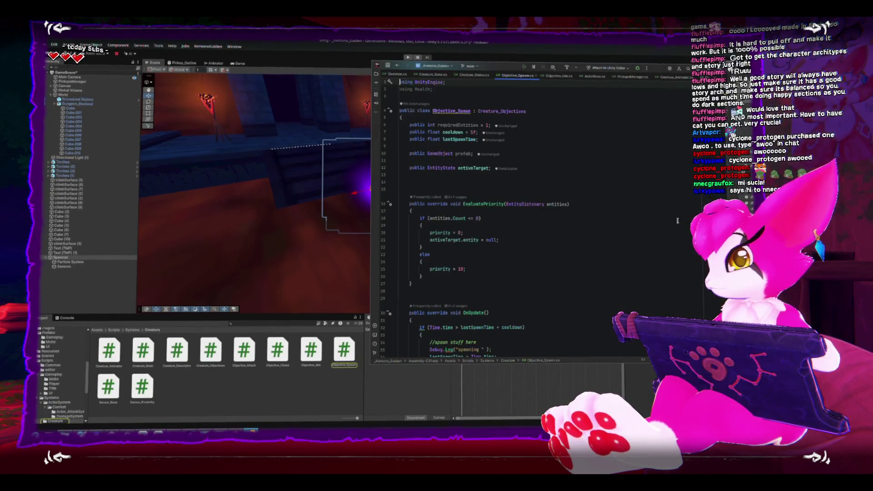
# Place the cursor after the activeTarget field in Objective_Spawn.cs and return to Unity
pyautogui.click(544, 168)
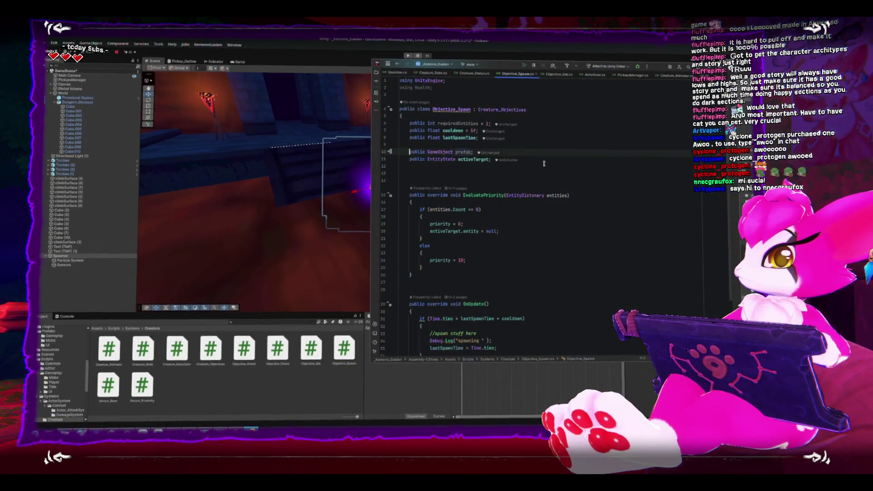
pyautogui.hotkey('alt', 'Tab')
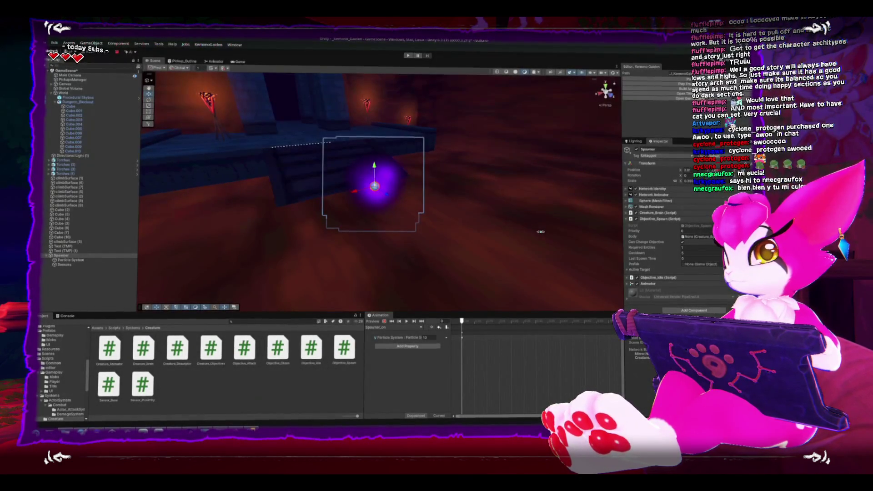
# Review the spawner's scripts, folding Objective_Spawn and Objective_Idle, and bring up the File menu
pyautogui.click(626, 213)
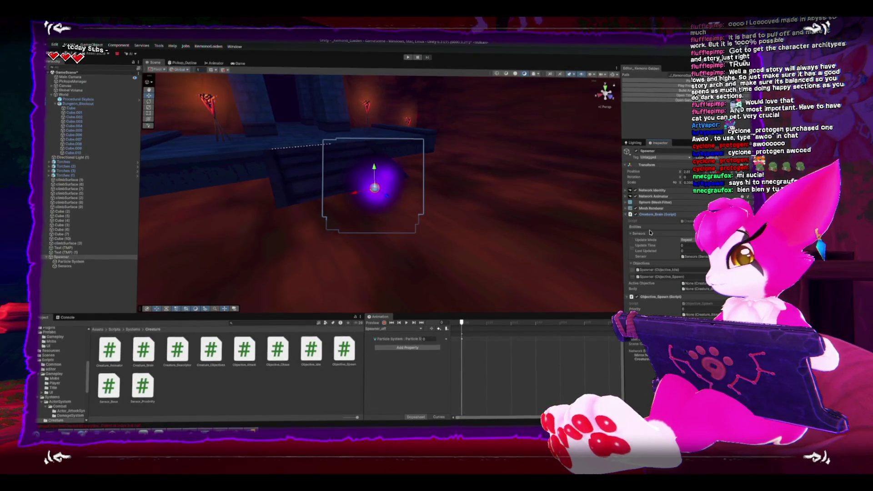
pyautogui.scroll(-1, 650, 232)
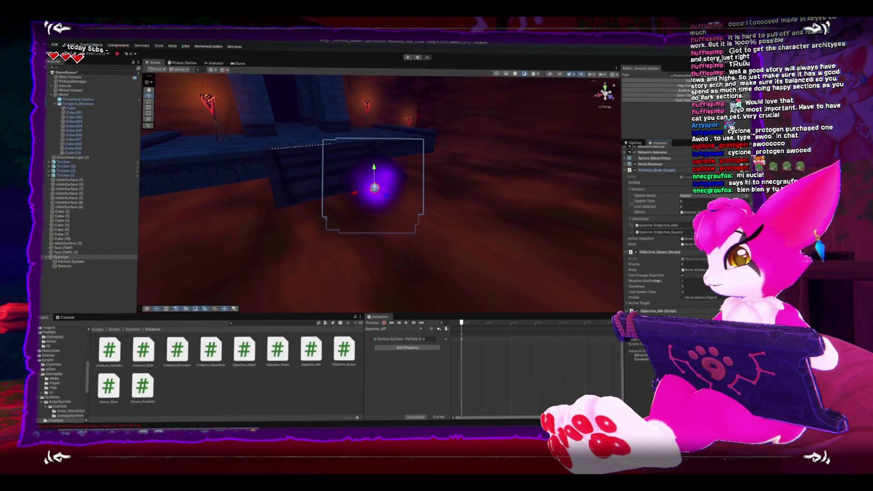
pyautogui.scroll(-1, 626, 258)
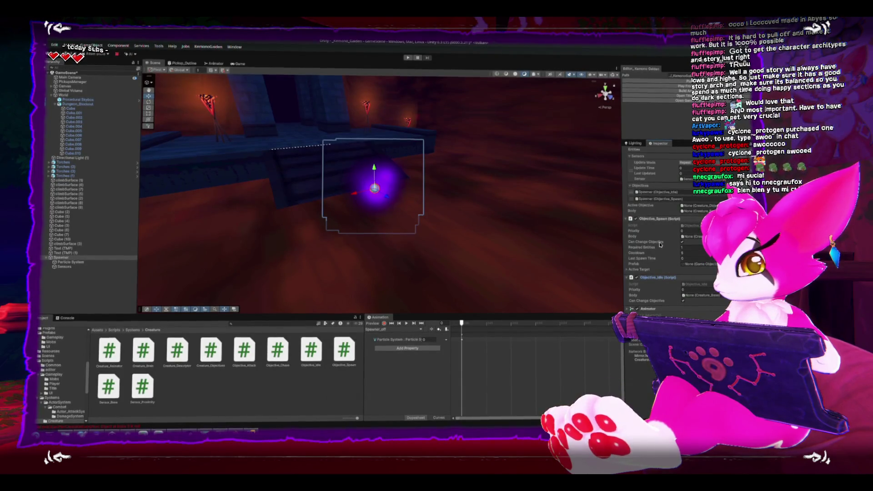
pyautogui.scroll(2, 660, 244)
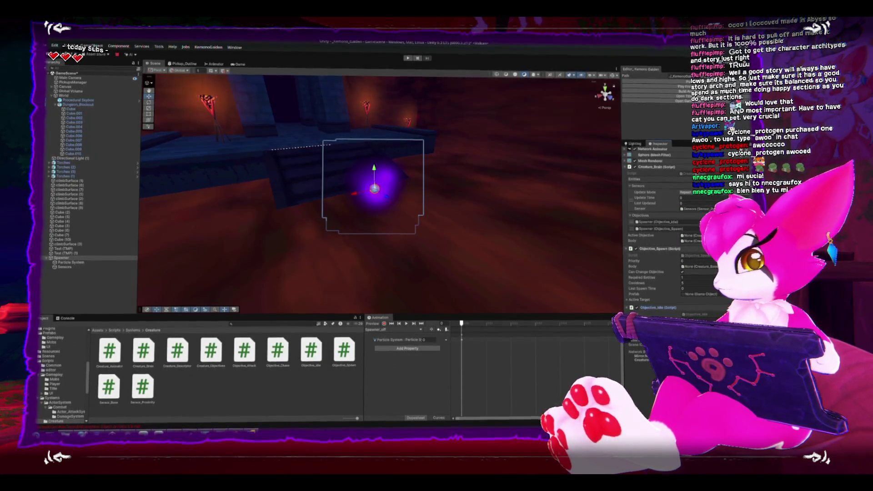
pyautogui.scroll(-3, 664, 227)
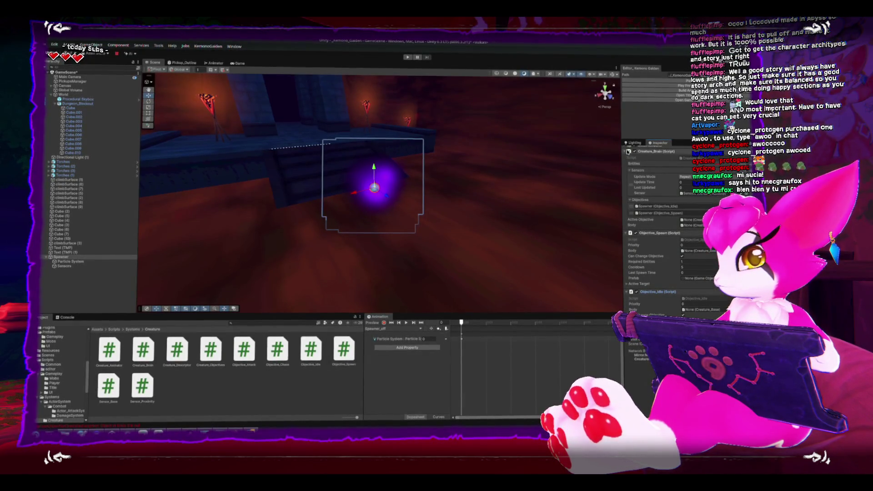
pyautogui.click(626, 233)
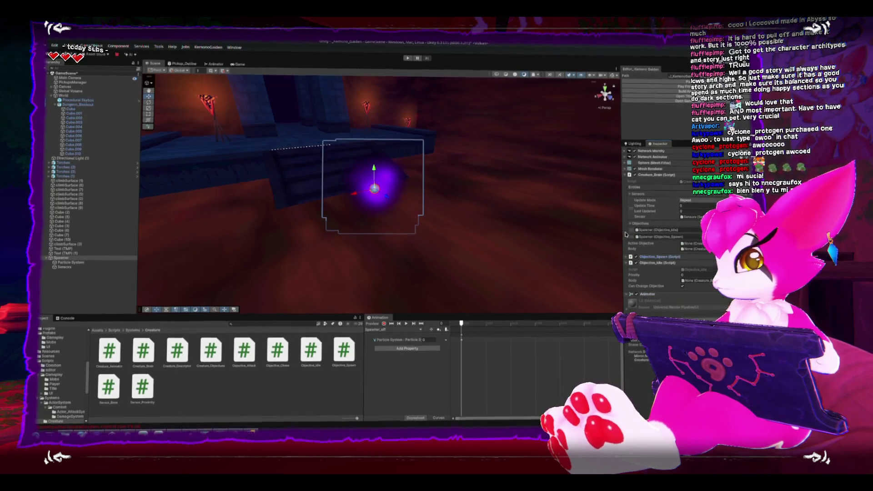
pyautogui.click(626, 264)
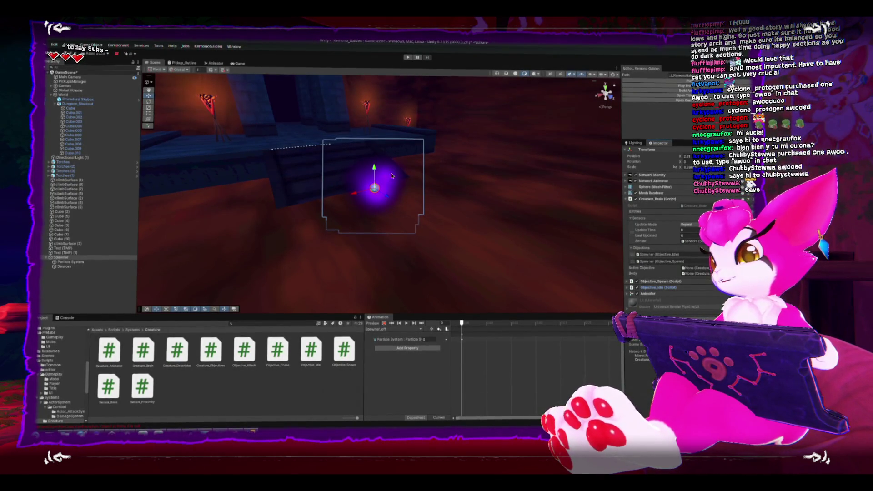
pyautogui.click(46, 45)
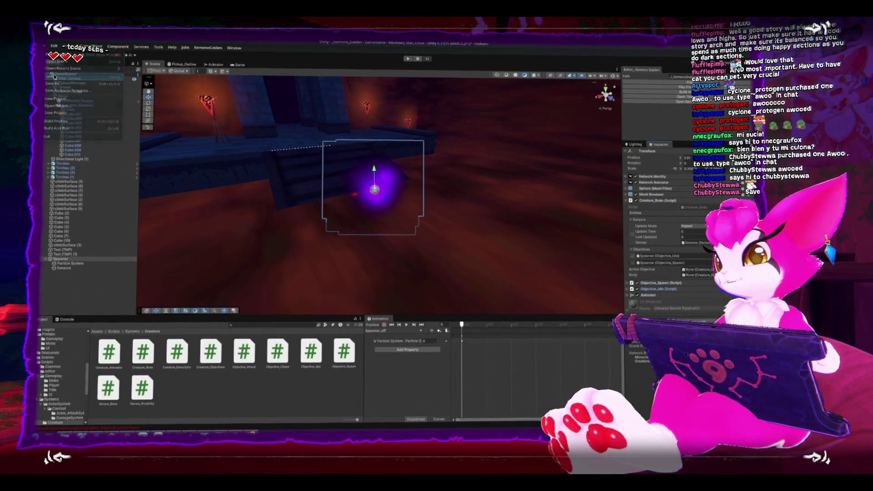
# Save the scene and set the spawner sensor's Update Time to 0.3
pyautogui.click(54, 76)
pyautogui.moveTo(368, 239)
pyautogui.mouseDown()
pyautogui.moveTo(386, 248)
pyautogui.moveTo(339, 238)
pyautogui.mouseUp()
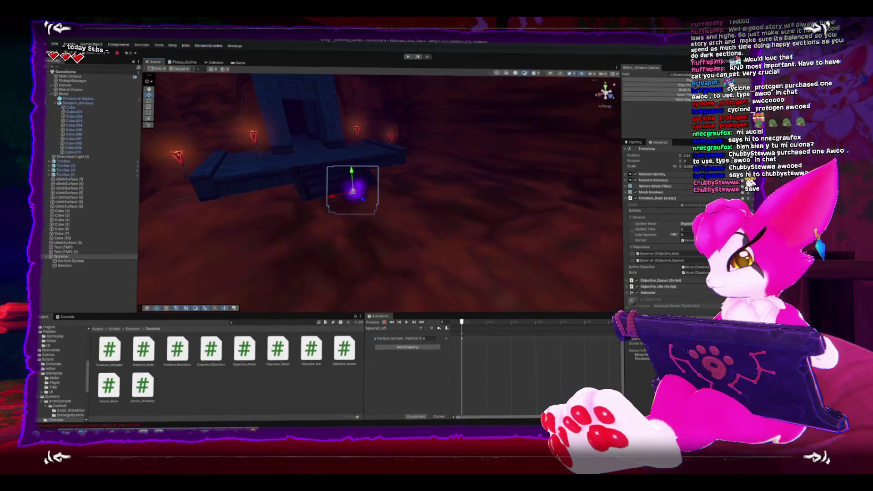
pyautogui.click(684, 229)
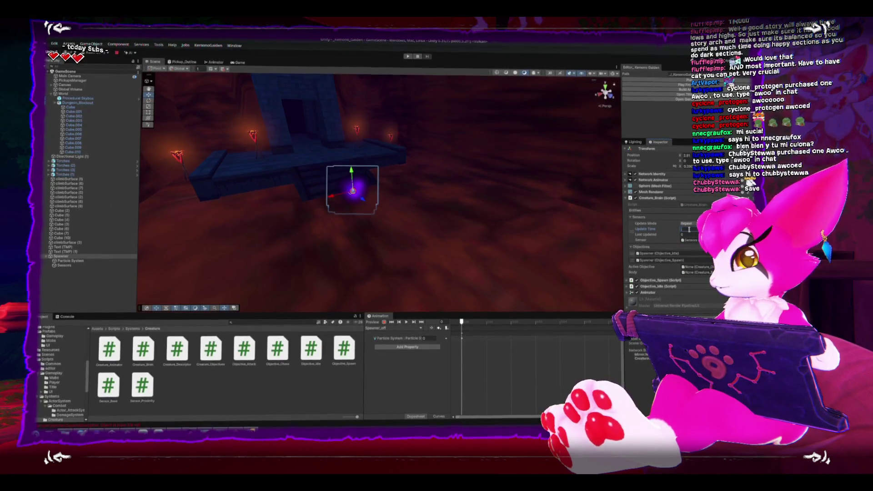
pyautogui.press('Return')
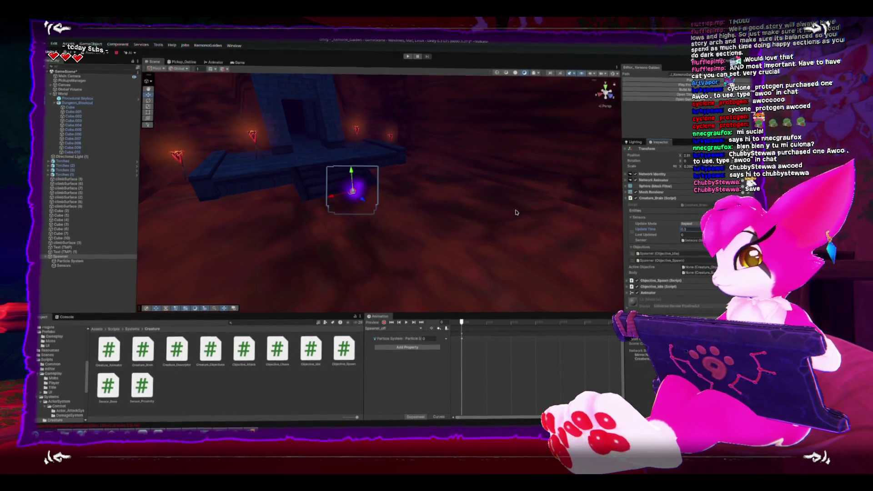
# Expand the Objective_Spawn component and open its script in the code editor
pyautogui.click(628, 281)
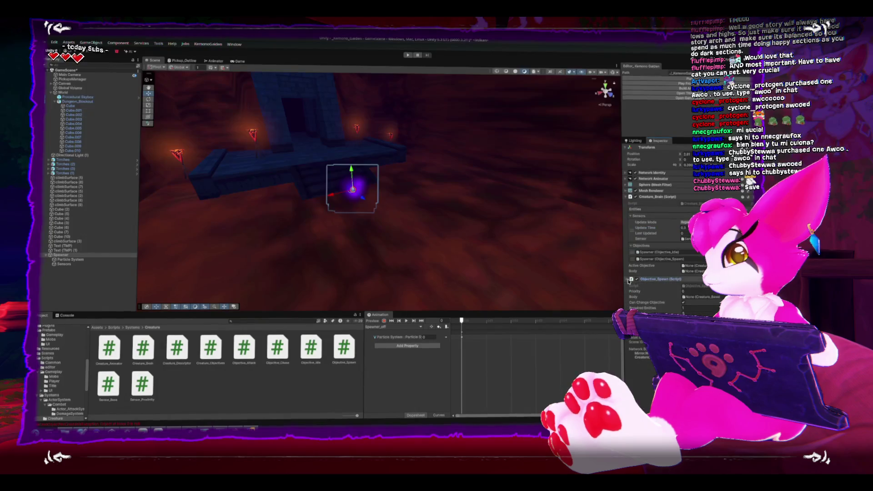
pyautogui.scroll(-3, 666, 295)
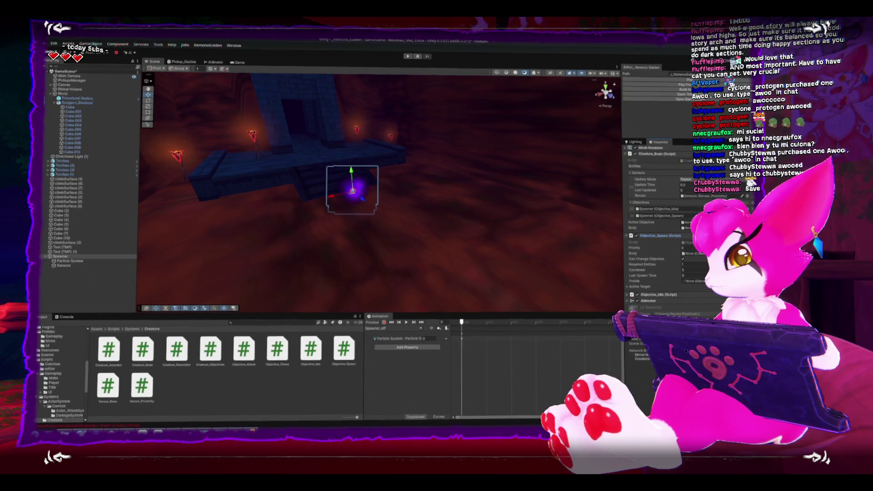
pyautogui.doubleClick(689, 242)
pyautogui.scroll(-3, 587, 248)
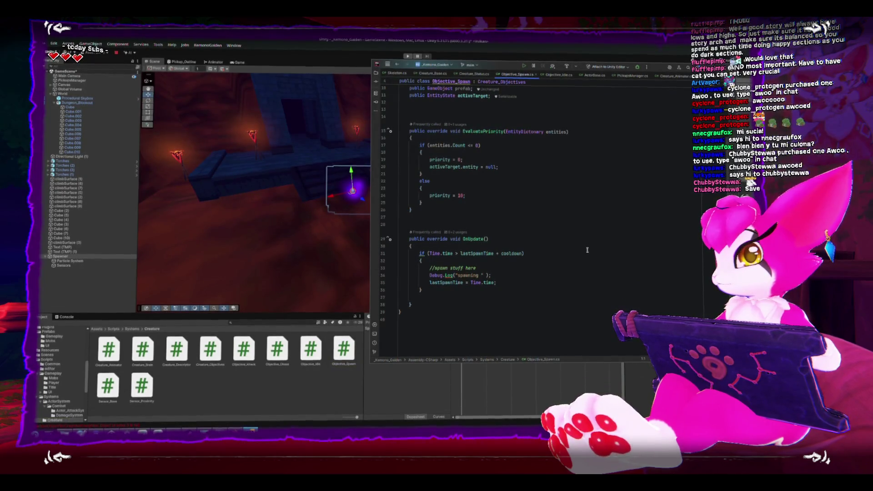
# Delete the 'public GameObject prefab;' field from Objective_Spawn and switch to Blender
pyautogui.scroll(3, 587, 249)
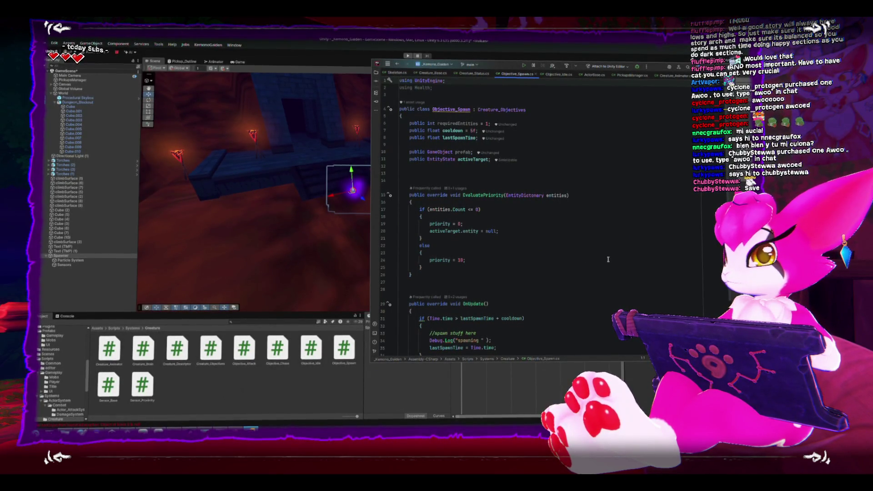
pyautogui.click(555, 154)
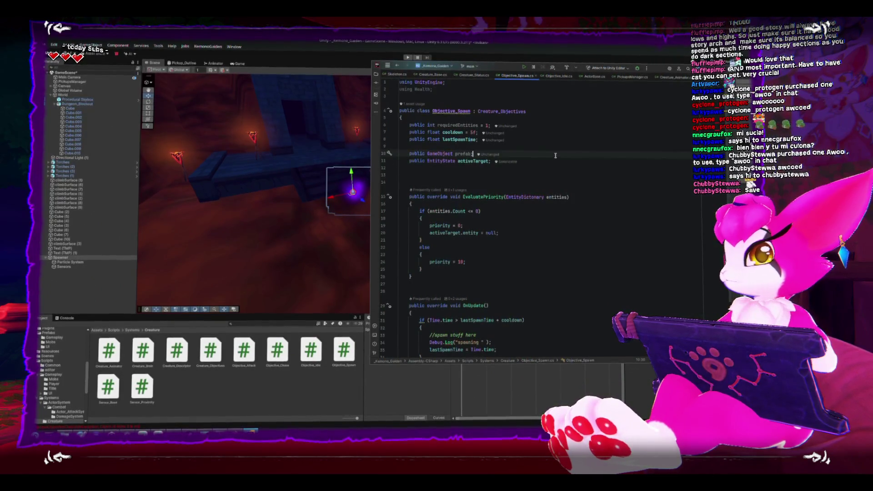
pyautogui.press('BackSpace')
pyautogui.press('BackSpace')
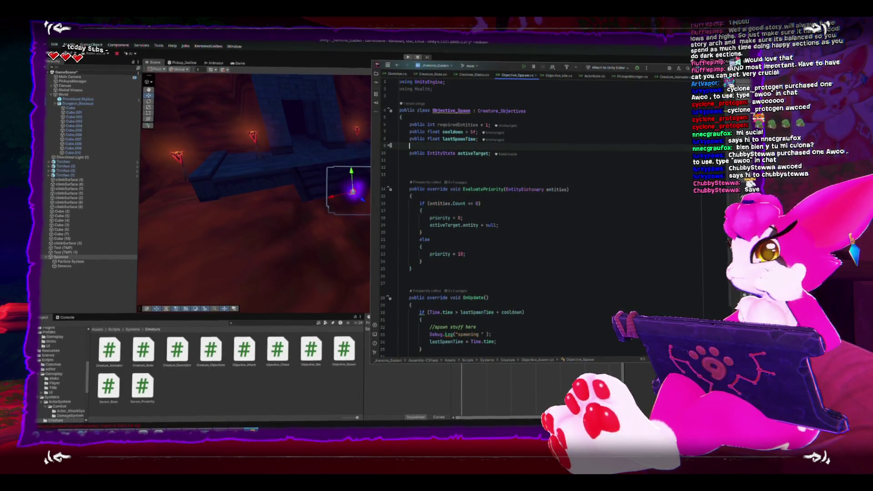
pyautogui.scroll(-1, 566, 235)
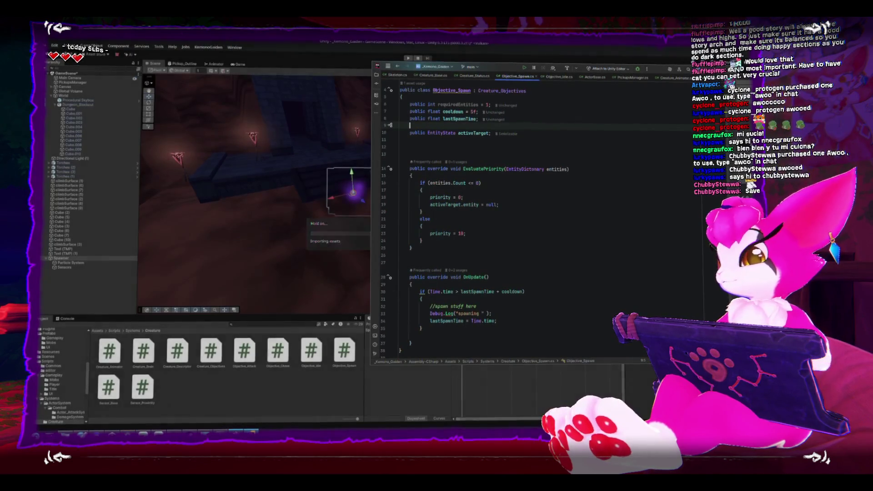
pyautogui.click(235, 432)
pyautogui.click(236, 396)
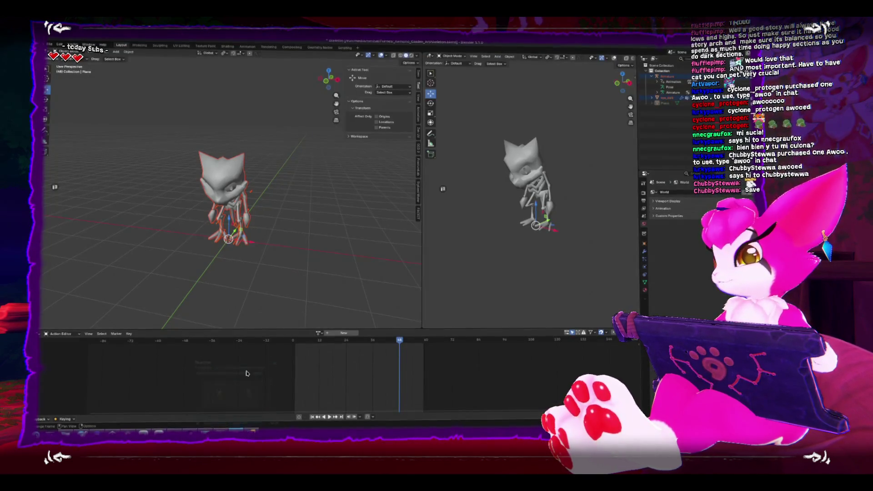
# Play the rig's animation from frame 1, orbiting the left viewport, and stop it near frame 7
pyautogui.hotkey('shift', 'Left')
pyautogui.press('space')
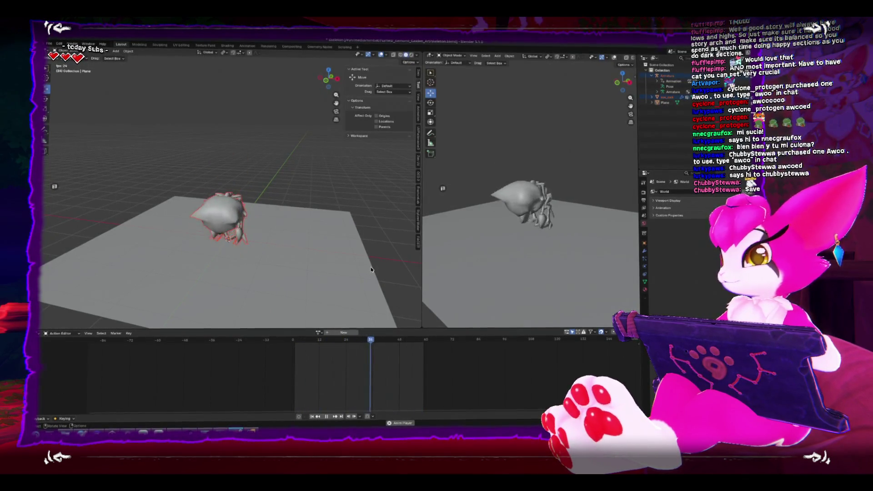
pyautogui.moveTo(348, 260); pyautogui.dragTo(384, 247)
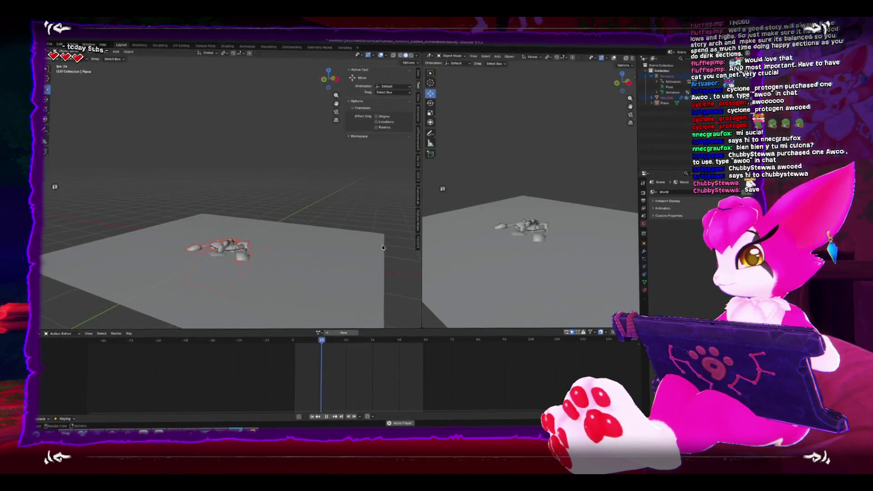
pyautogui.press('space')
pyautogui.moveTo(313, 248); pyautogui.dragTo(272, 245)
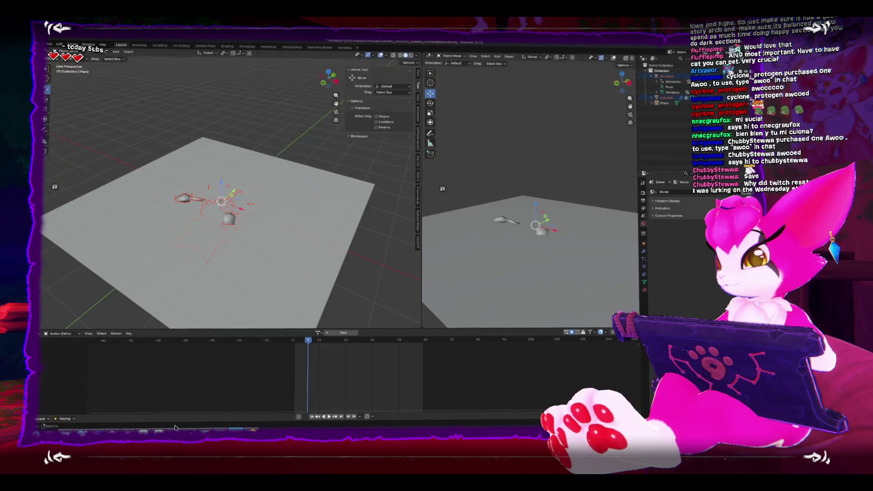
# In Clip Studio Paint, hide the panels, commit the widened compass bar, and pick the Kneaded eraser
pyautogui.moveTo(158, 432)
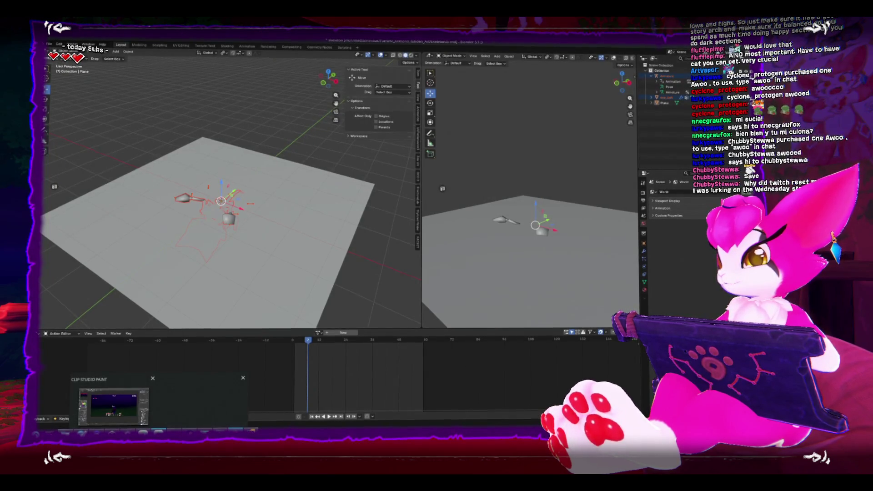
pyautogui.click(114, 406)
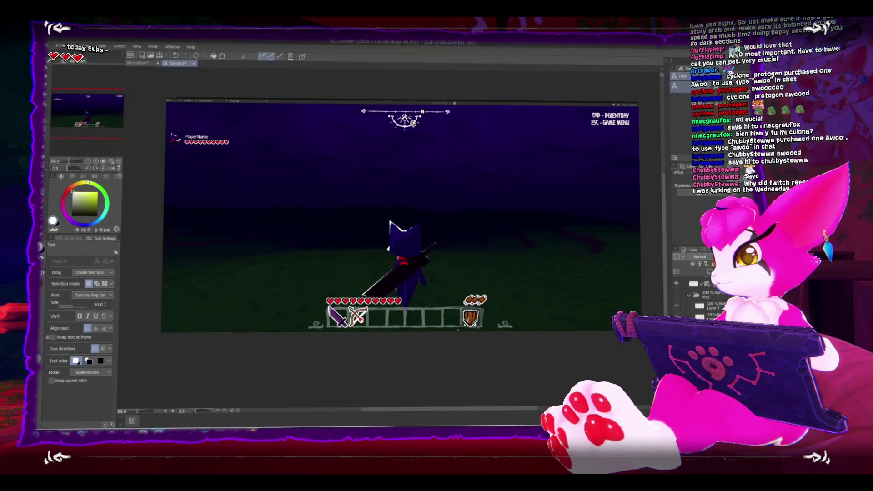
pyautogui.press('Tab')
pyautogui.scroll(2, 392, 273)
pyautogui.scroll(-2, 392, 273)
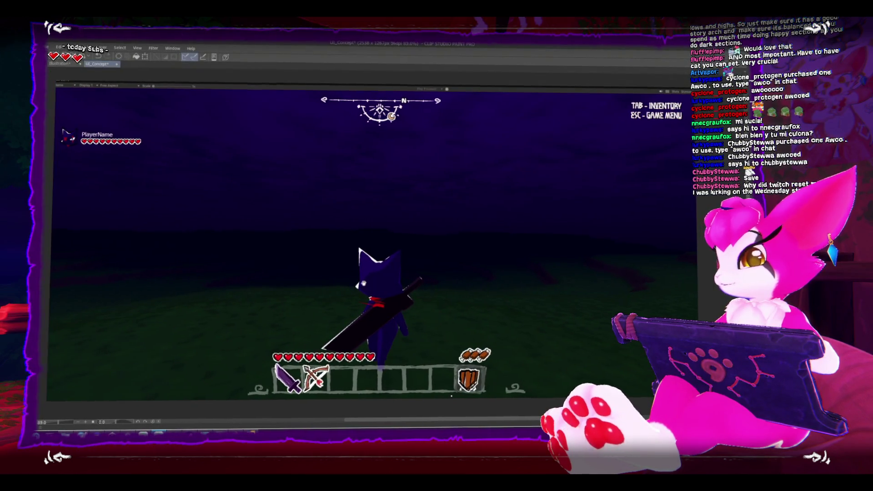
pyautogui.moveTo(449, 395); pyautogui.dragTo(460, 396)
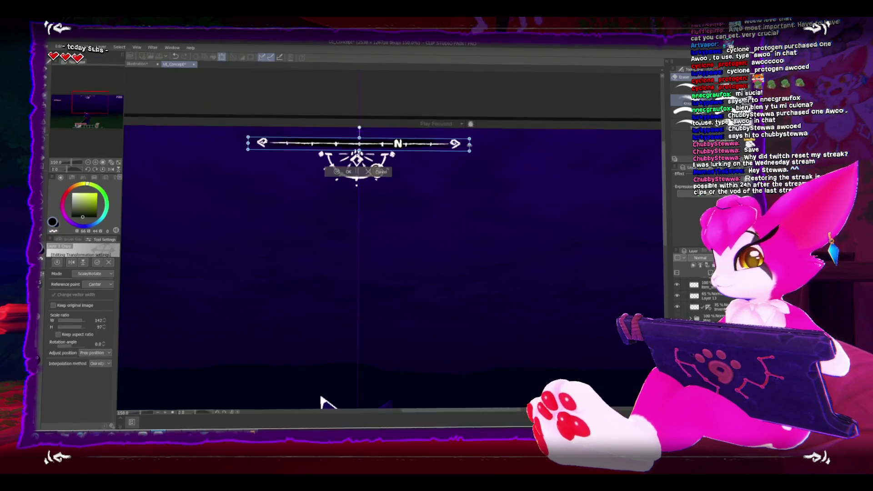
pyautogui.press('Return')
pyautogui.press('e')
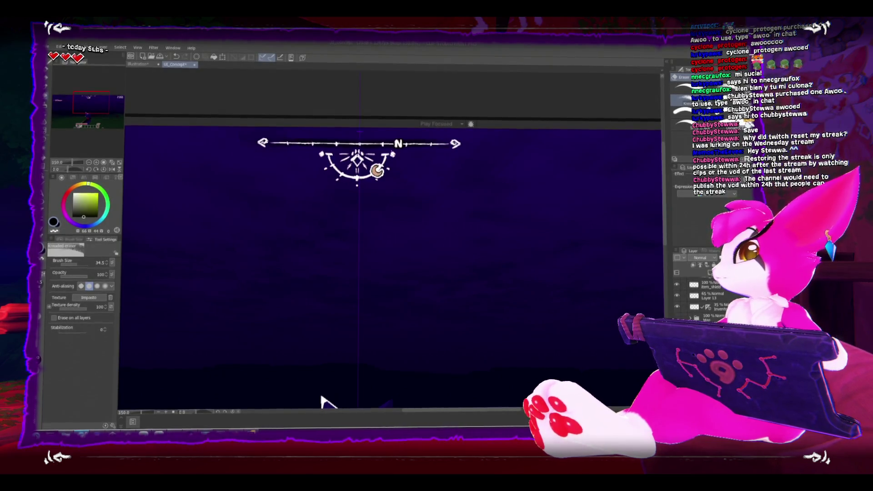
pyautogui.hotkey('alt', 'Tab')
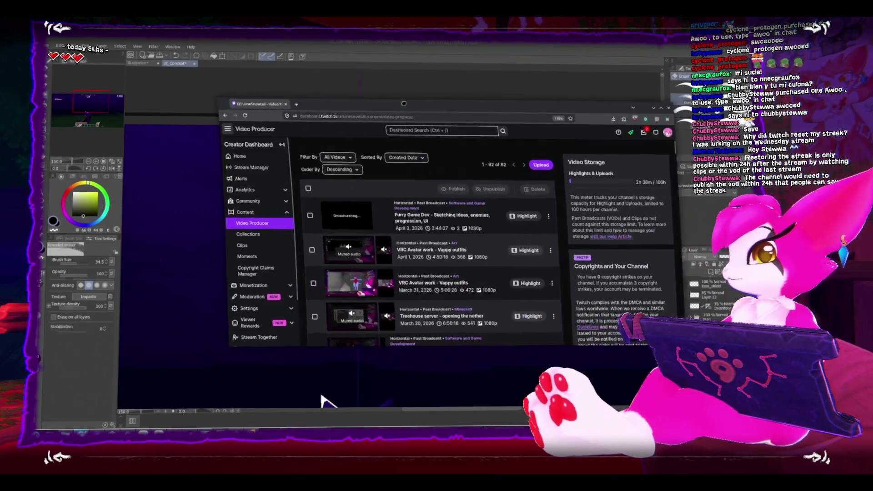
pyautogui.moveTo(369, 102); pyautogui.dragTo(355, 102)
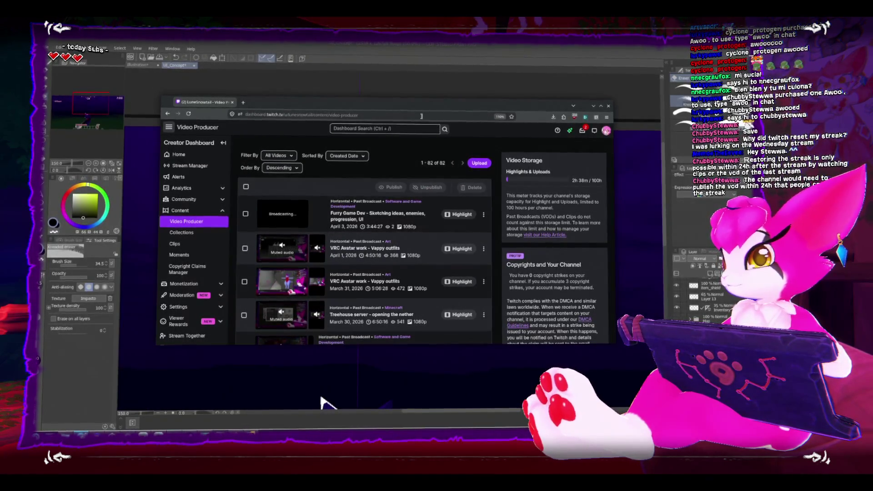
pyautogui.moveTo(393, 106)
pyautogui.mouseDown()
pyautogui.moveTo(661, 138)
pyautogui.moveTo(441, 130)
pyautogui.moveTo(447, 137)
pyautogui.mouseUp()
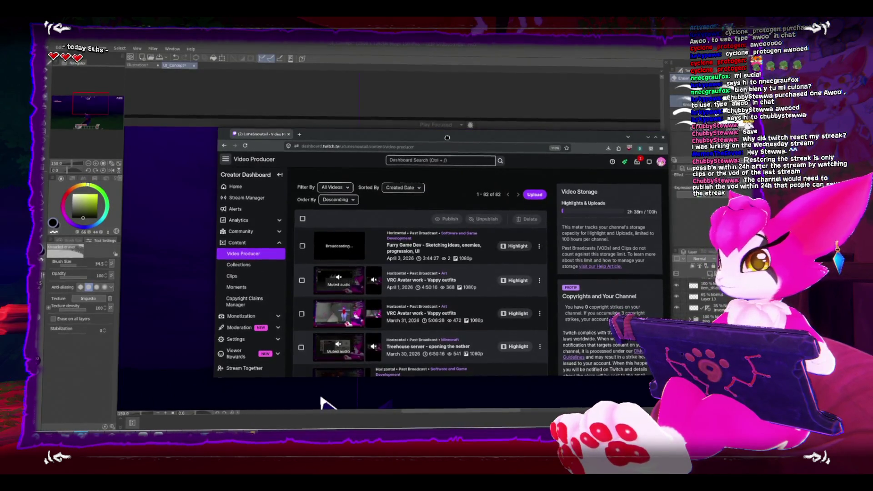
pyautogui.hotkey('alt', 'Tab')
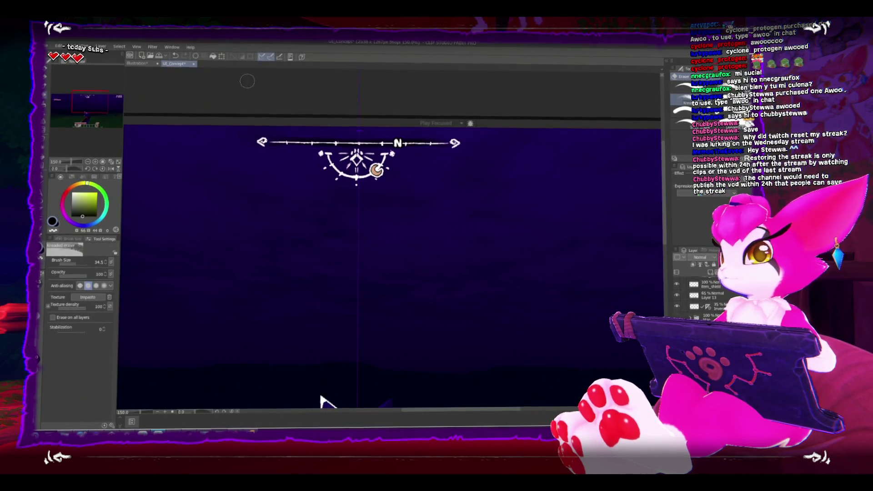
# Leave Clip Studio Paint's HUD mockup for the Unity editor showing the glowing Spawner scene
pyautogui.scroll(-3, 351, 156)
pyautogui.scroll(1, 464, 210)
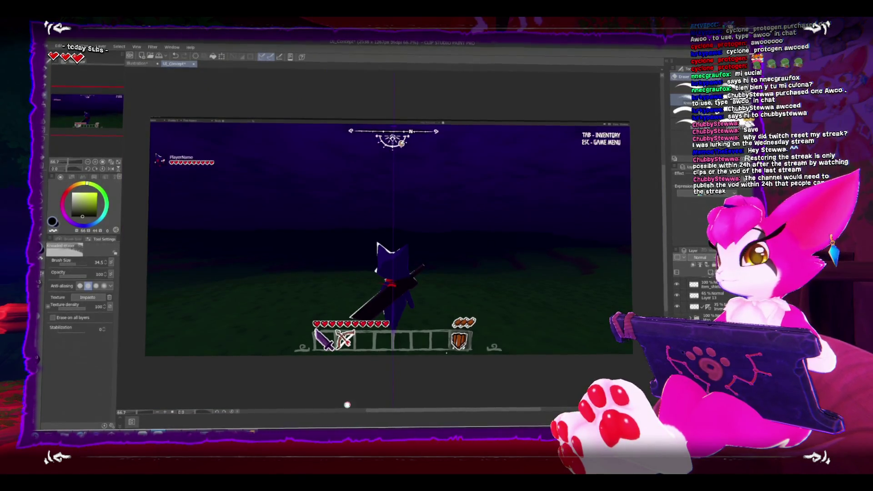
pyautogui.moveTo(234, 433)
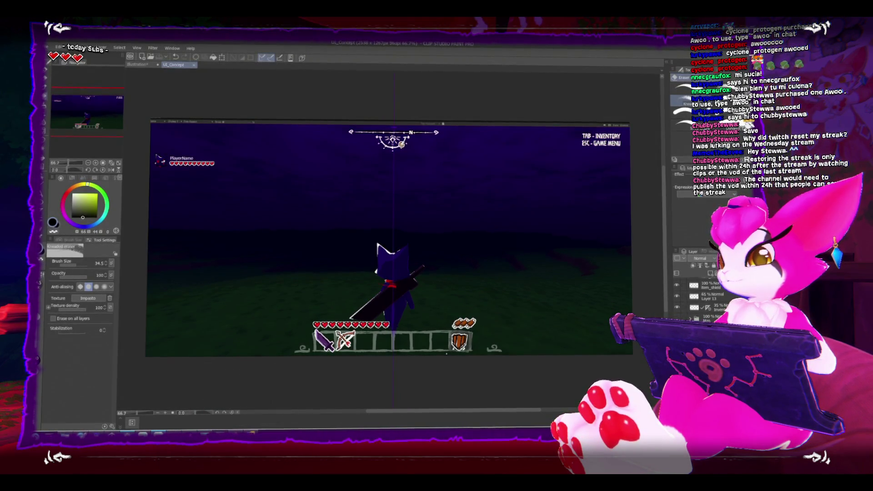
pyautogui.click(253, 434)
pyautogui.scroll(2, 282, 235)
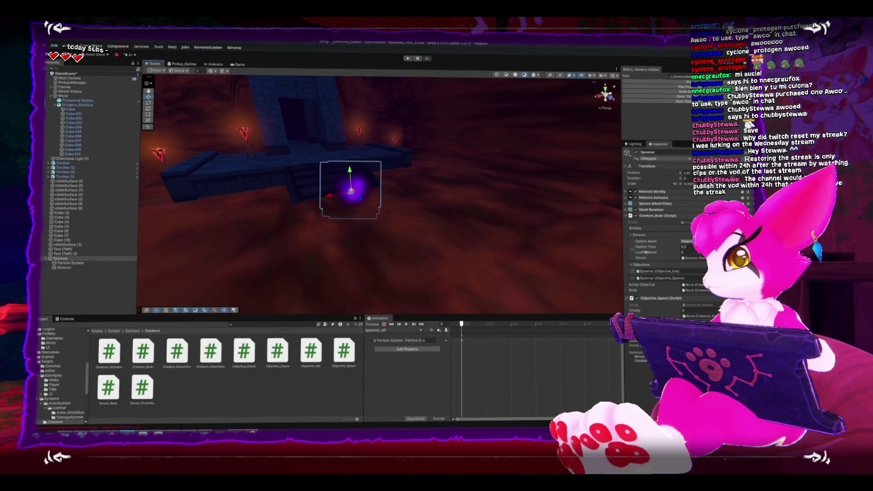
# Expand the Objective_Idle and Objective_Spawn components in the Inspector to review their fields
pyautogui.scroll(-3, 638, 260)
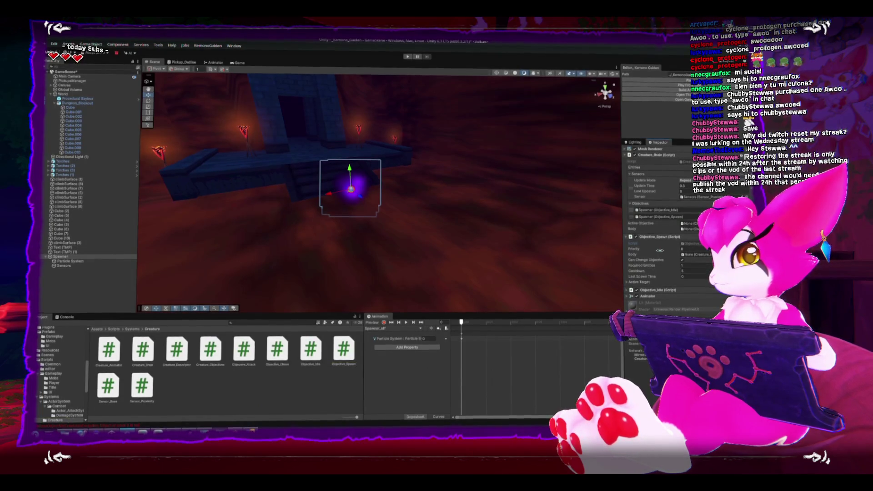
pyautogui.scroll(1, 645, 241)
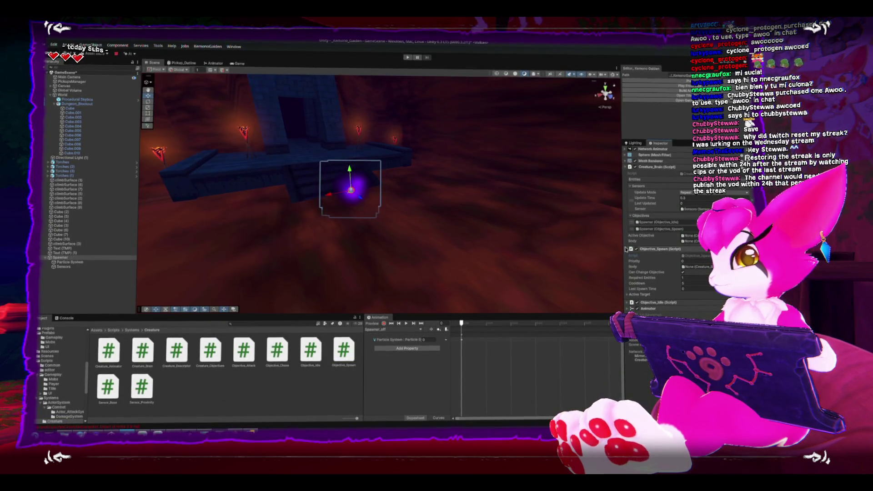
pyautogui.click(627, 249)
pyautogui.click(630, 260)
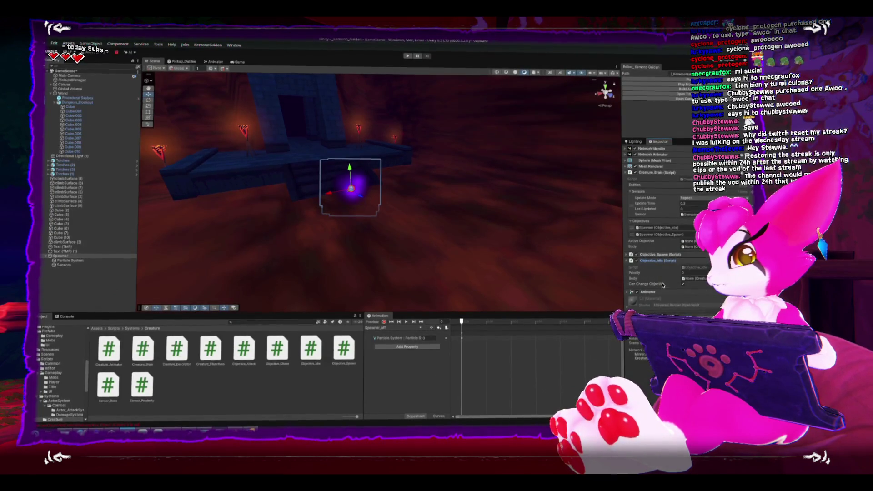
pyautogui.click(631, 261)
pyautogui.click(631, 254)
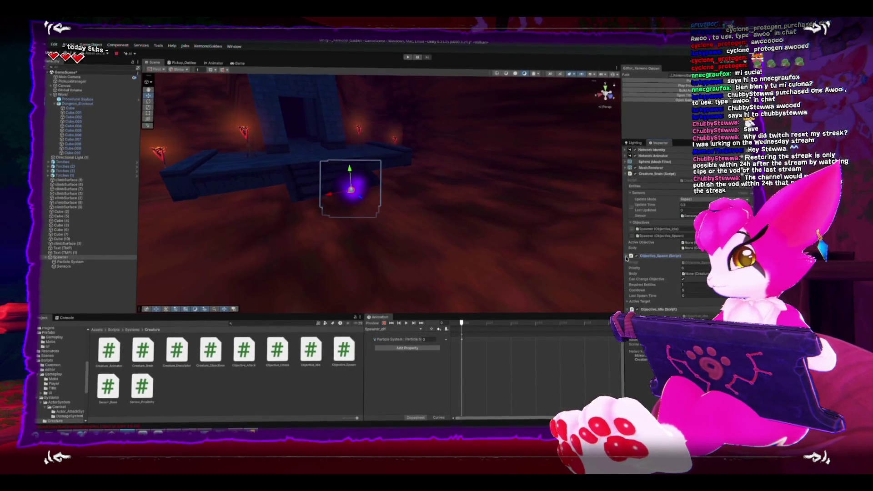
# Open Objective_Spawn.cs in Rider and add an empty line below the activeTarget field
pyautogui.doubleClick(699, 263)
pyautogui.click(539, 153)
pyautogui.press('Return')
pyautogui.press('Return')
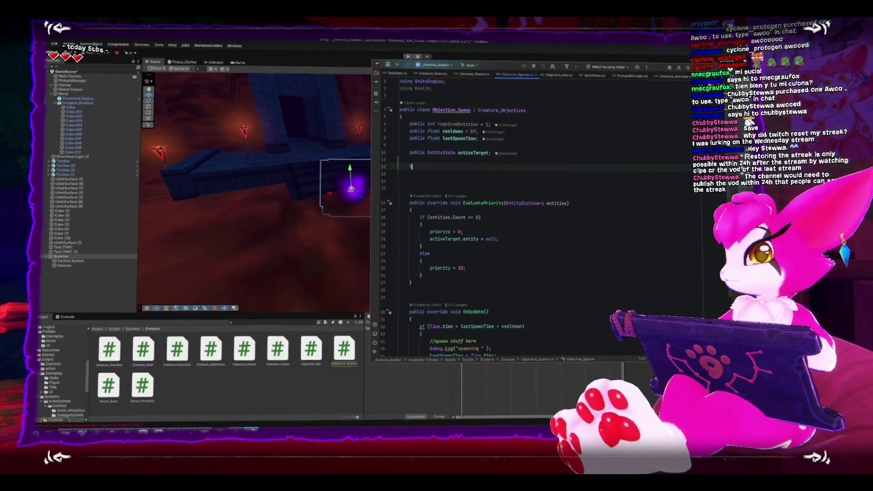
# Add 'public Animator animator;' and set animator bool "spawnerActive" to false after clearing the target
pyautogui.write('public Ani')
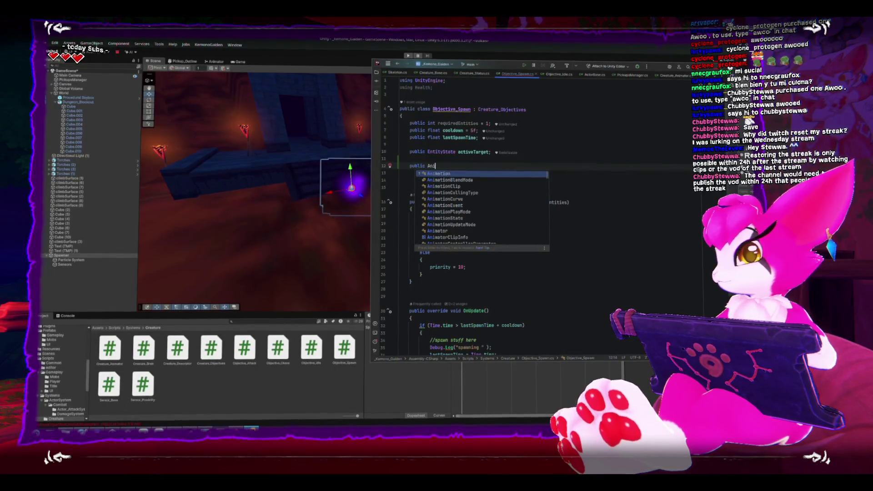
pyautogui.write('mator animator;')
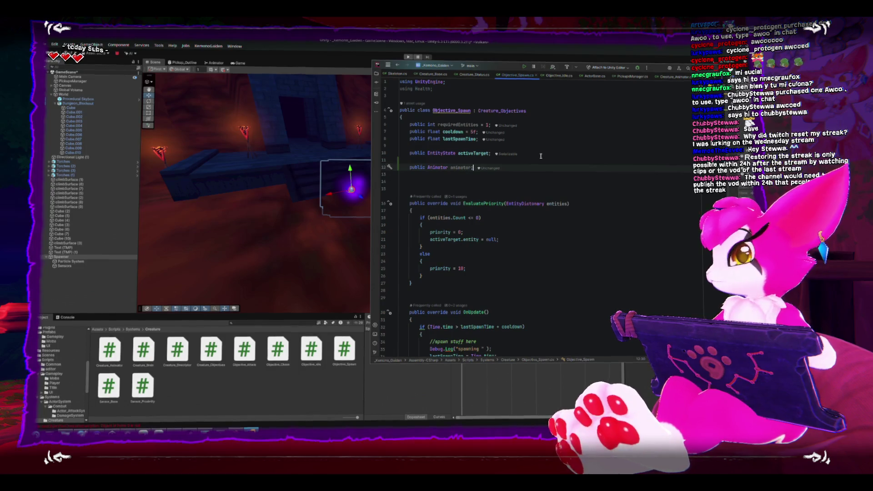
pyautogui.click(531, 240)
pyautogui.press('Return')
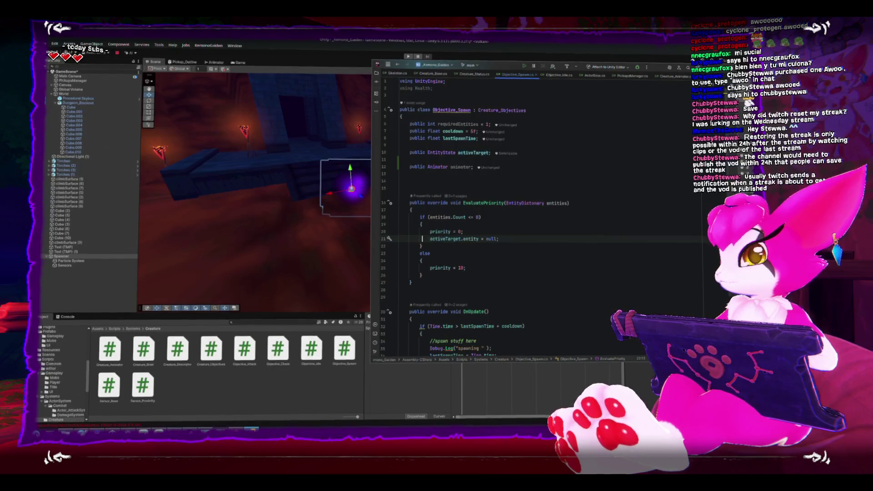
pyautogui.write('animator.SetBone')
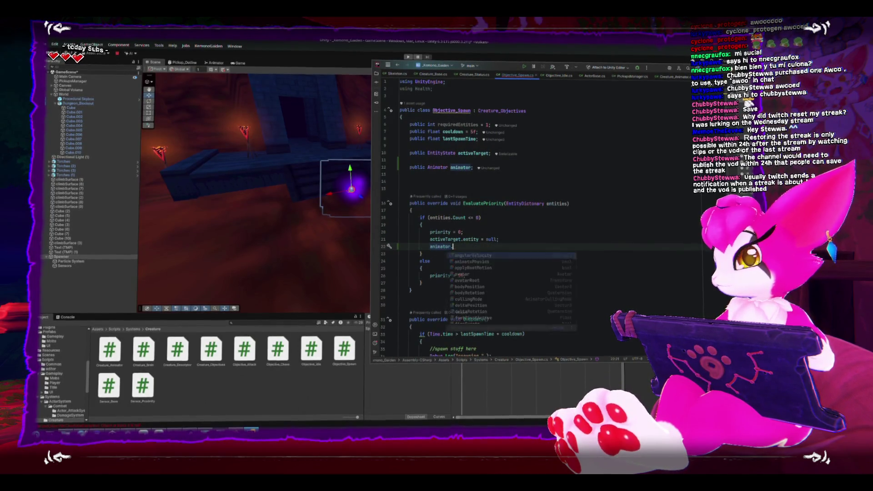
pyautogui.press('Return')
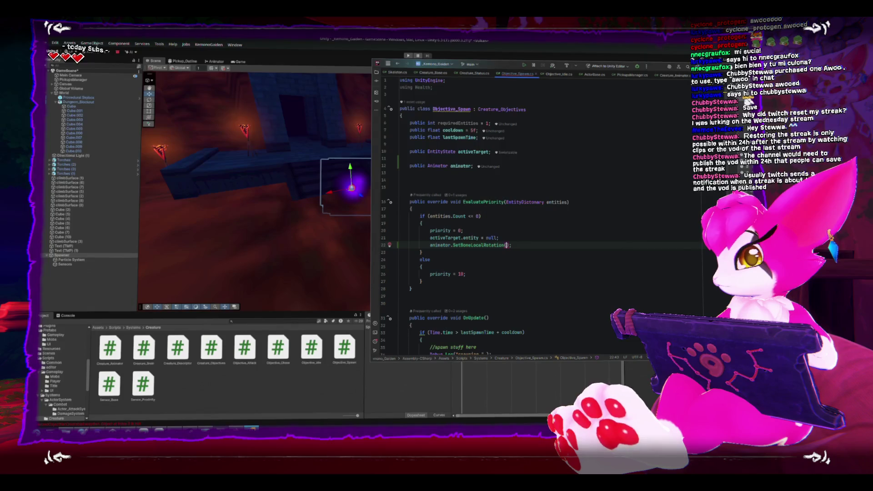
pyautogui.write('ool("')
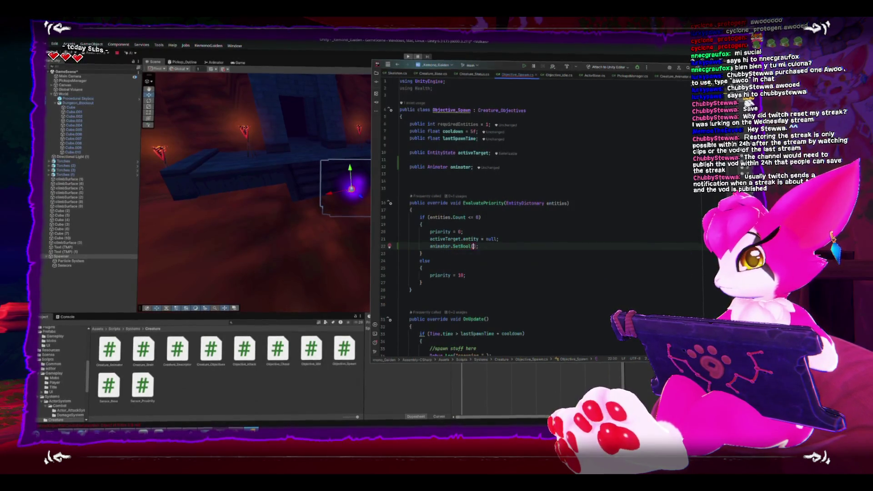
pyautogui.write('spawnerActive')
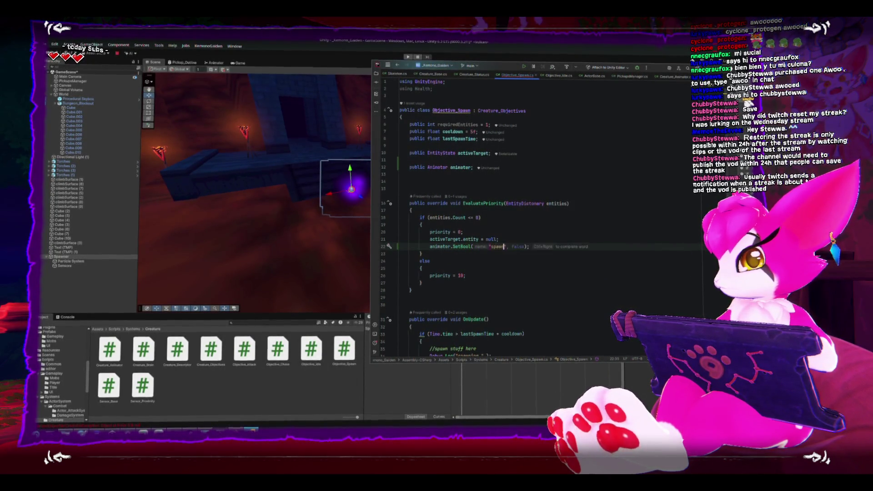
pyautogui.write('"')
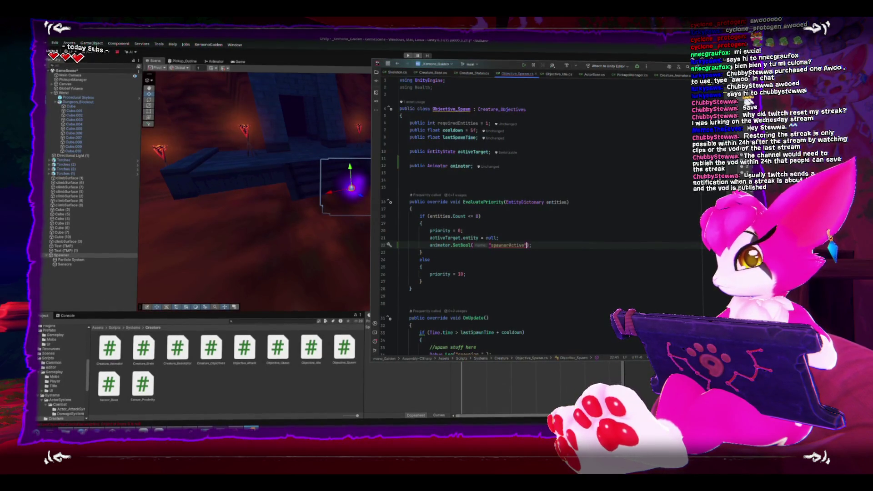
pyautogui.write(', true')
pyautogui.press('End')
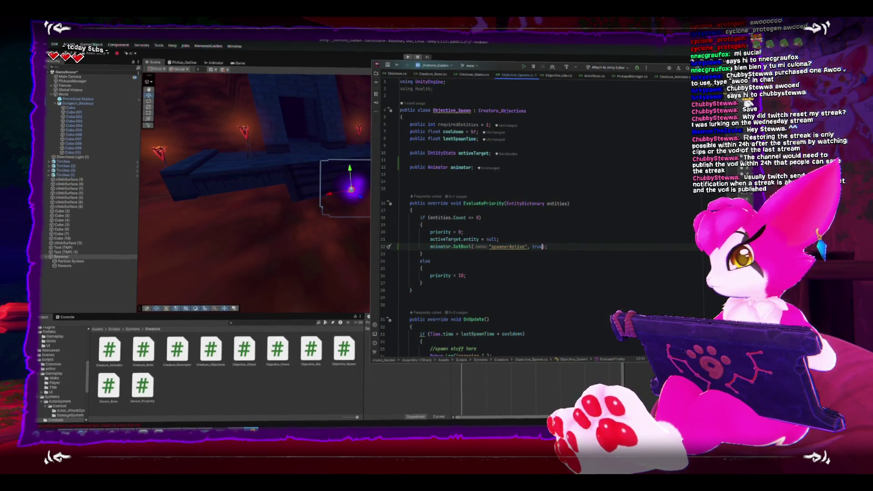
pyautogui.write('alse);')
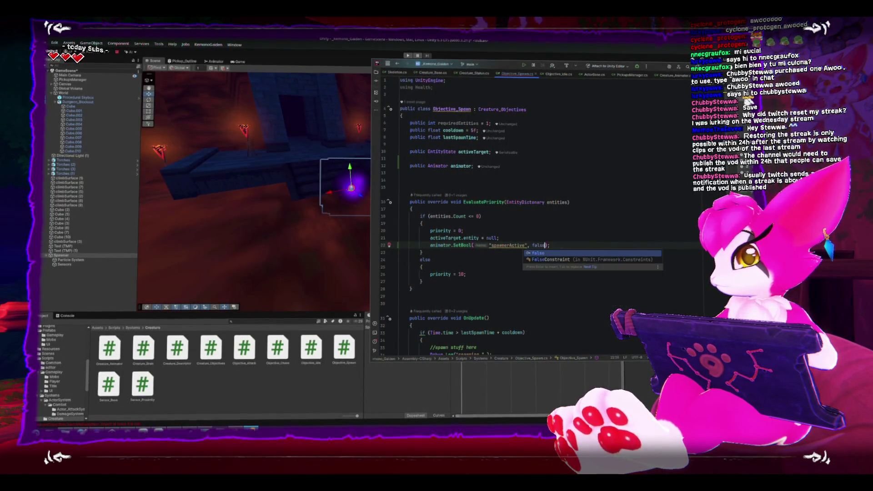
# Paste the SetBool("spawnerActive", true) line into the else branch
pyautogui.press('Down')
pyautogui.press('Down')
pyautogui.press('Down')
pyautogui.press('End')
pyautogui.press('Return')
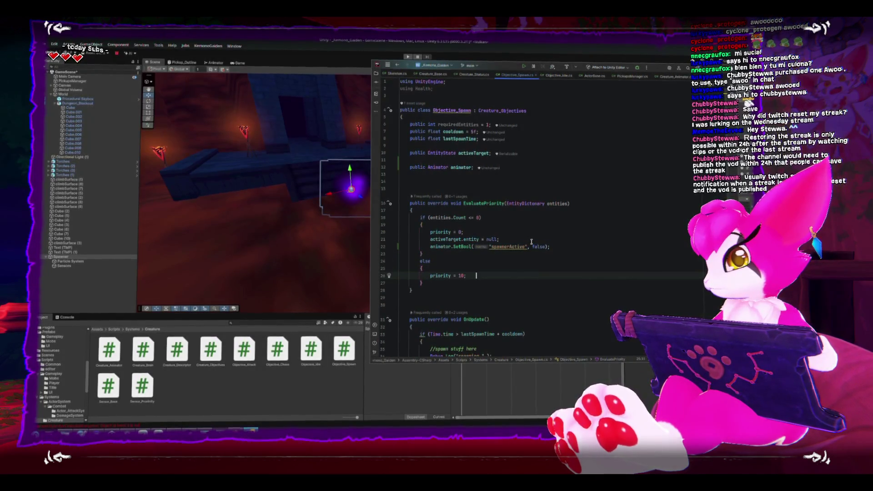
pyautogui.write('animator.SetBool("spawnerActive", false);')
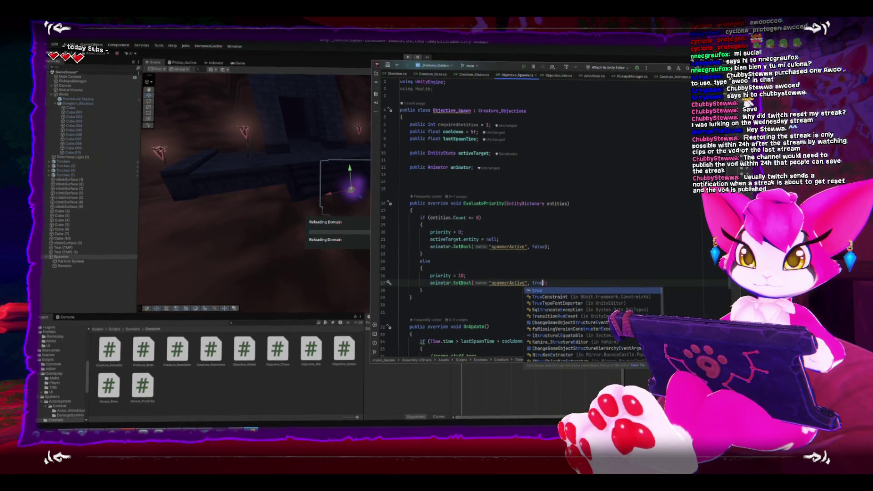
pyautogui.press('Escape')
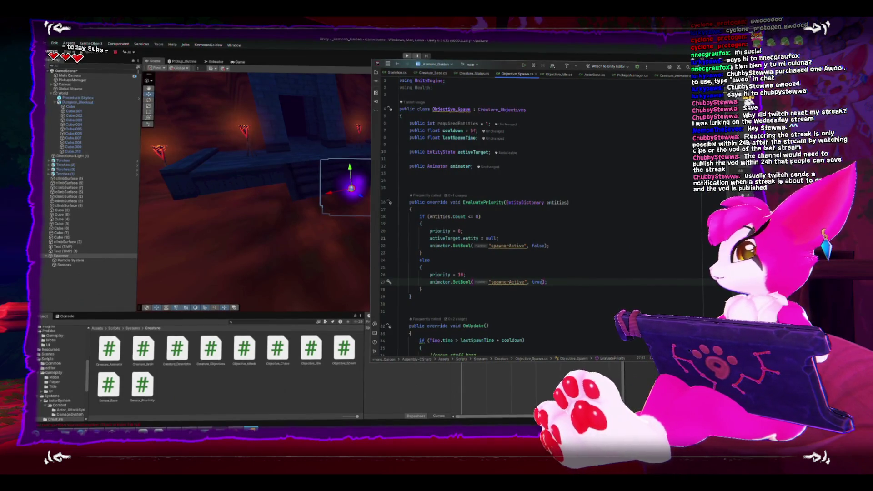
pyautogui.hotkey('alt', 'Tab')
pyautogui.hotkey('alt', 'Tab')
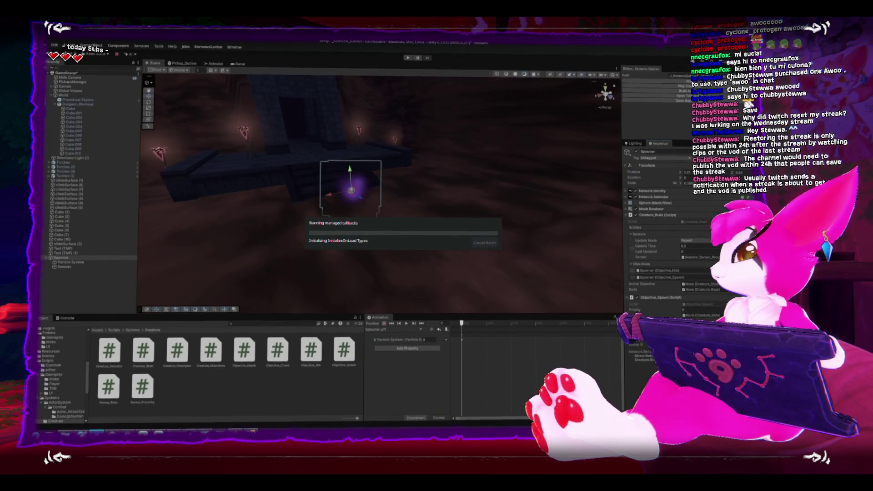
# Move the Twitch Video Producer aside, minimize YouTube and close the image-search window
pyautogui.hotkey('alt', 'Tab')
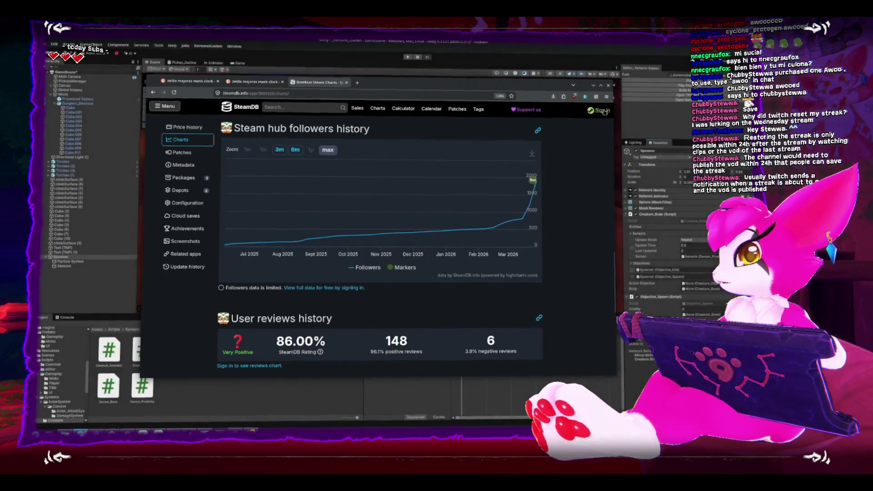
pyautogui.hotkey('alt', 'Tab')
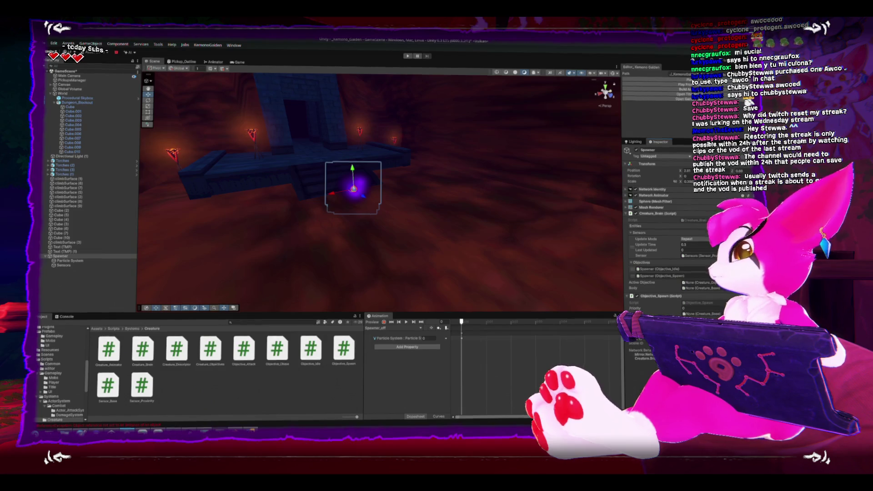
pyautogui.hotkey('alt', 'Tab')
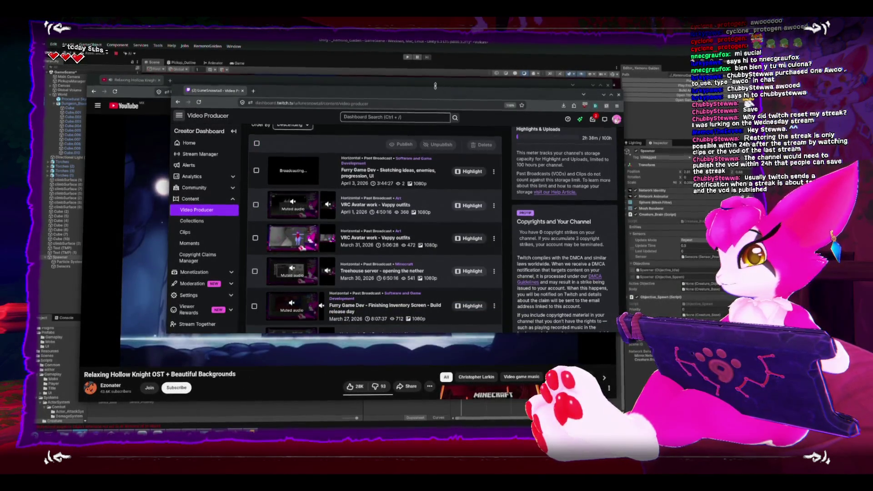
pyautogui.moveTo(489, 104); pyautogui.dragTo(753, 126)
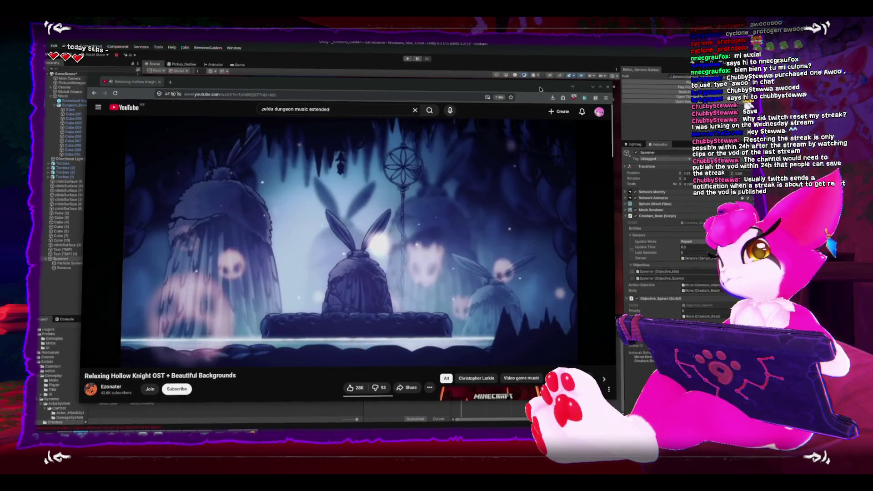
pyautogui.click(591, 87)
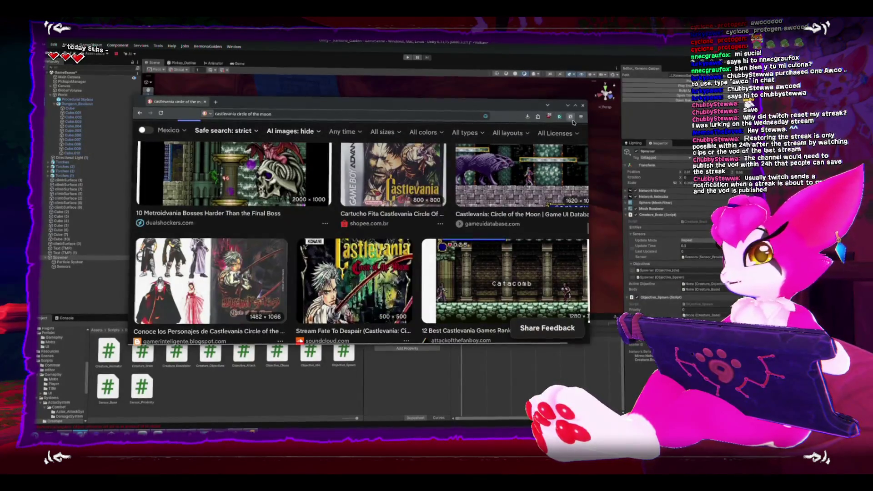
pyautogui.click(583, 105)
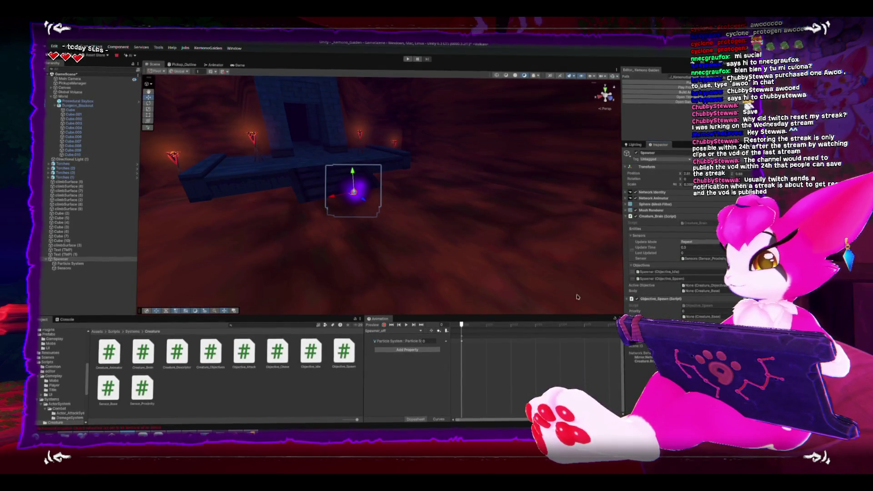
pyautogui.hotkey('alt', 'Tab')
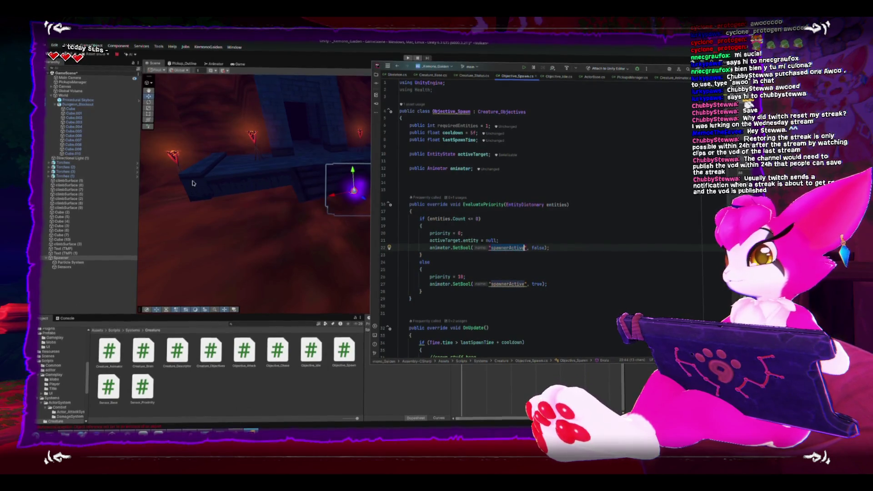
pyautogui.hotkey('alt', 'Tab')
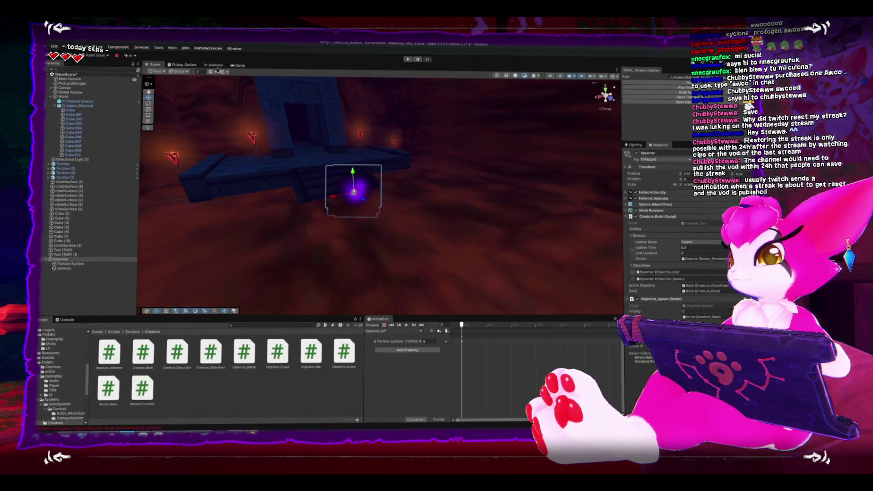
# Add a bool parameter named spawnerActive to the Spawner animator controller
pyautogui.click(215, 65)
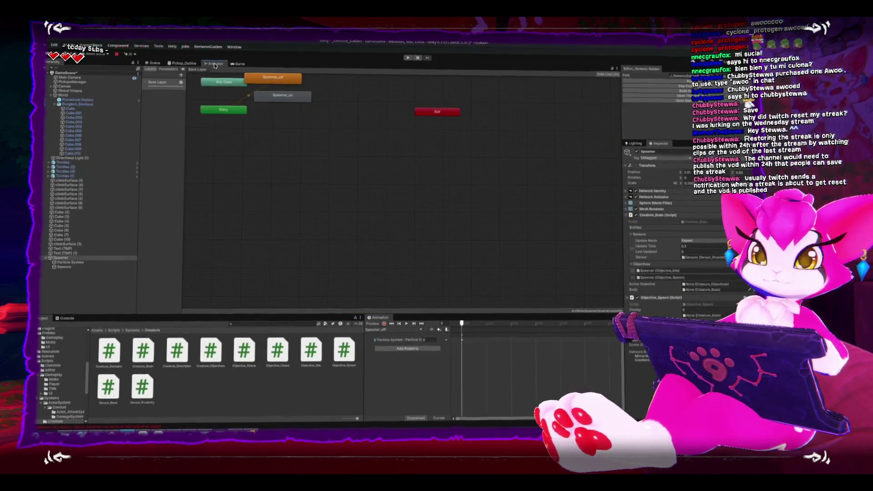
pyautogui.click(180, 75)
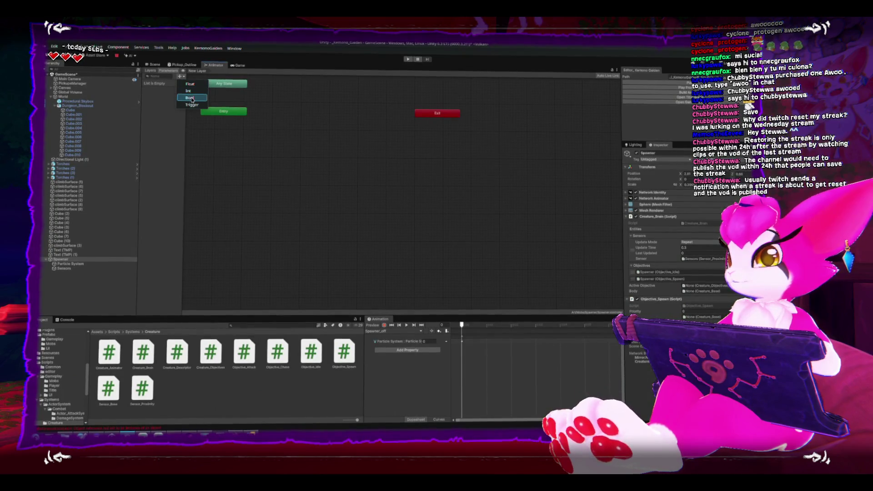
pyautogui.write('spawnerActive')
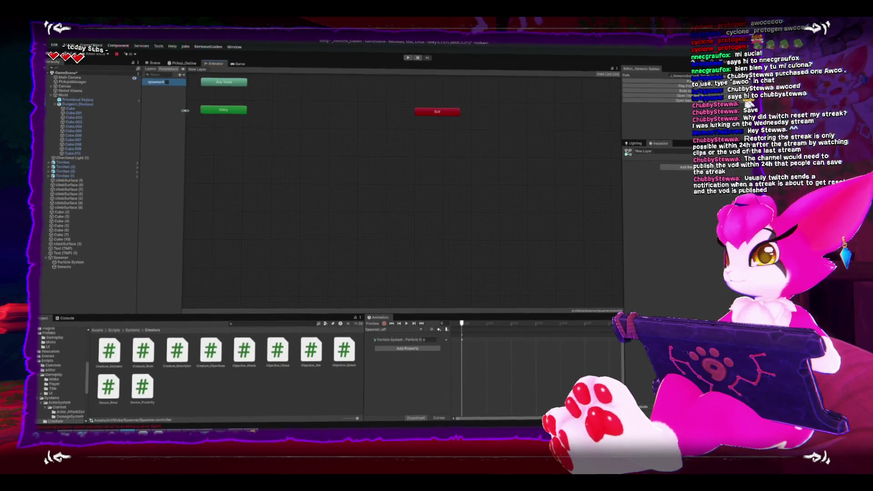
pyautogui.moveTo(183, 114); pyautogui.dragTo(228, 115)
pyautogui.moveTo(299, 199); pyautogui.dragTo(312, 244)
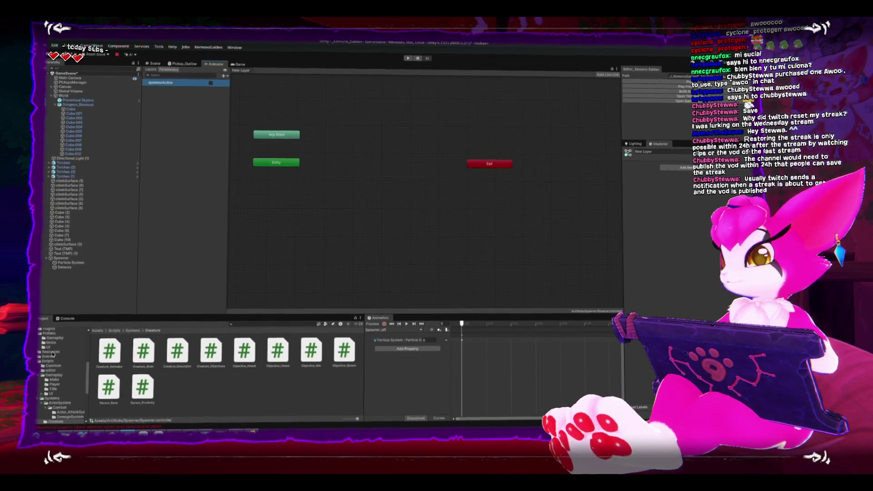
pyautogui.scroll(3, 55, 346)
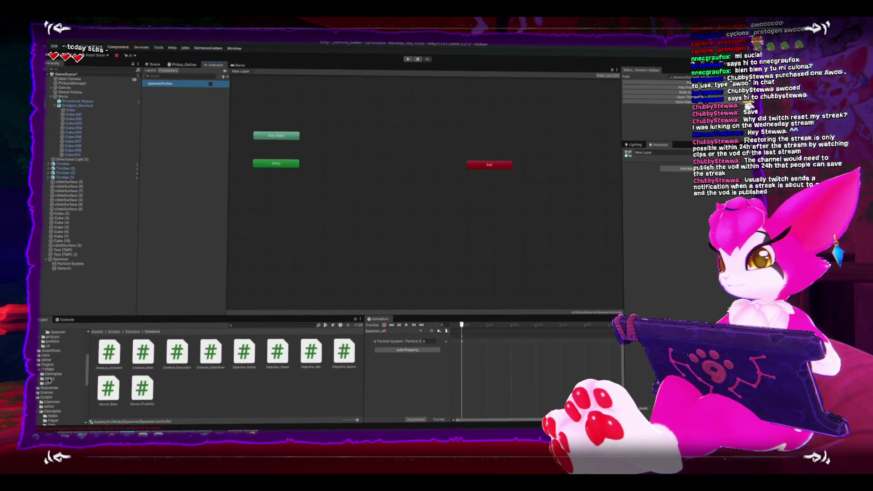
# Add Spawner_off and Spawner_on states from the Spawner folder, linked by transitions both ways
pyautogui.scroll(6, 49, 381)
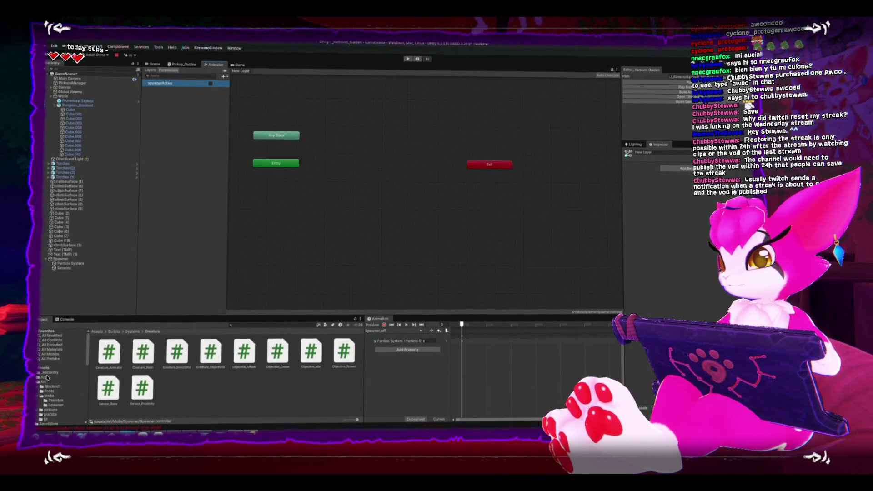
pyautogui.click(54, 404)
pyautogui.moveTo(140, 350)
pyautogui.mouseDown()
pyautogui.moveTo(280, 141)
pyautogui.moveTo(306, 162)
pyautogui.moveTo(335, 166)
pyautogui.mouseUp()
pyautogui.moveTo(174, 368)
pyautogui.mouseDown()
pyautogui.moveTo(335, 136)
pyautogui.moveTo(355, 137)
pyautogui.moveTo(342, 137)
pyautogui.mouseUp()
pyautogui.rightClick(349, 161)
pyautogui.click(349, 162)
pyautogui.click(342, 138)
pyautogui.rightClick(346, 139)
pyautogui.click(352, 143)
pyautogui.click(335, 163)
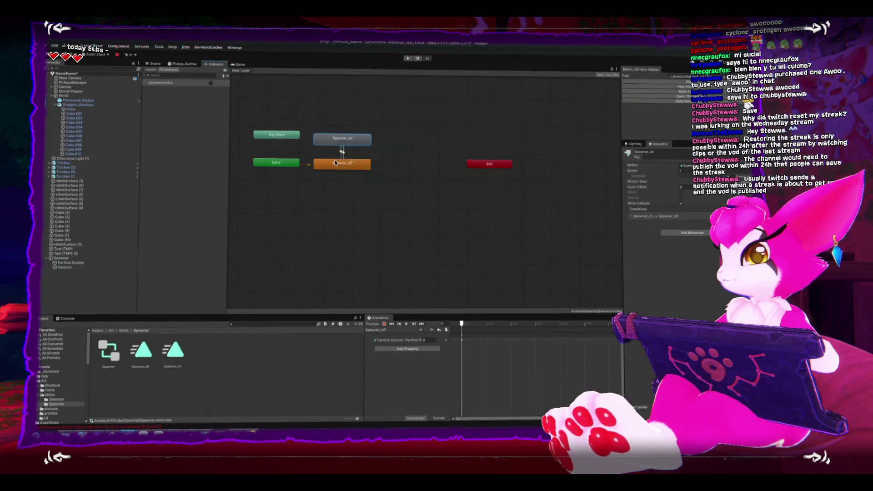
# Turn off Has Exit Time on both transitions and give each a spawnerActive condition
pyautogui.click(343, 152)
pyautogui.click(677, 205)
pyautogui.click(704, 273)
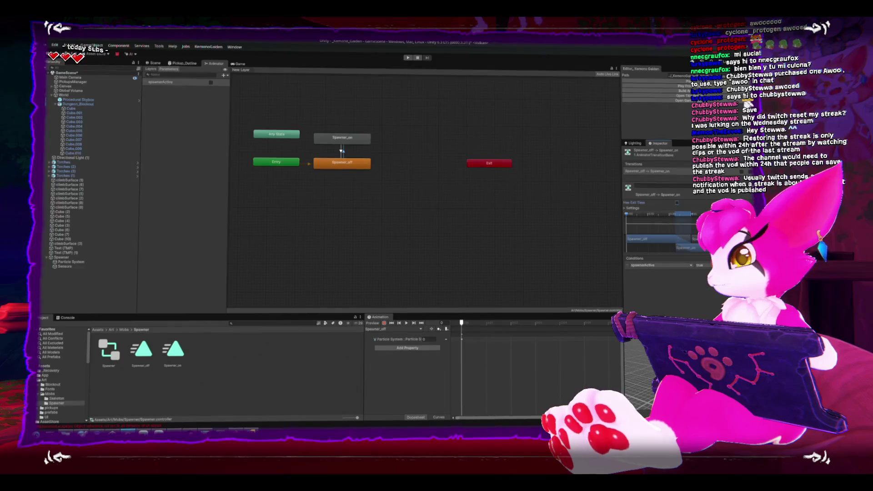
pyautogui.click(341, 143)
pyautogui.click(341, 150)
pyautogui.click(677, 204)
pyautogui.click(704, 273)
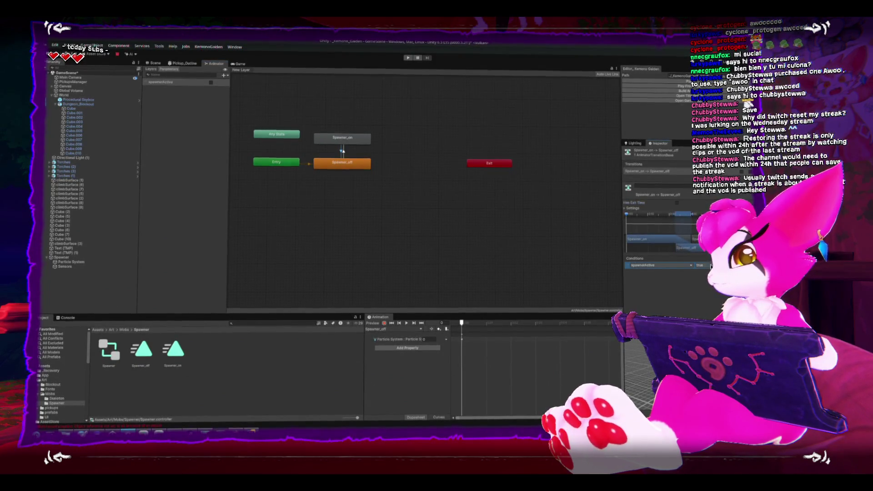
pyautogui.click(390, 234)
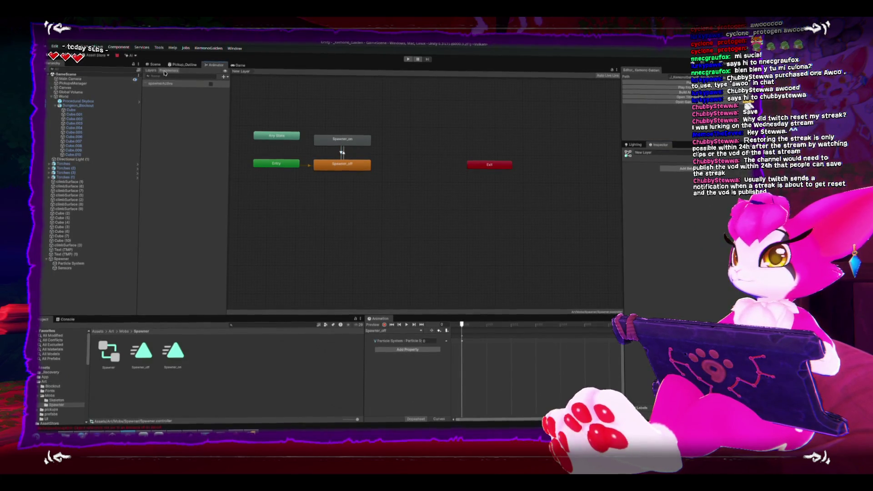
pyautogui.click(239, 65)
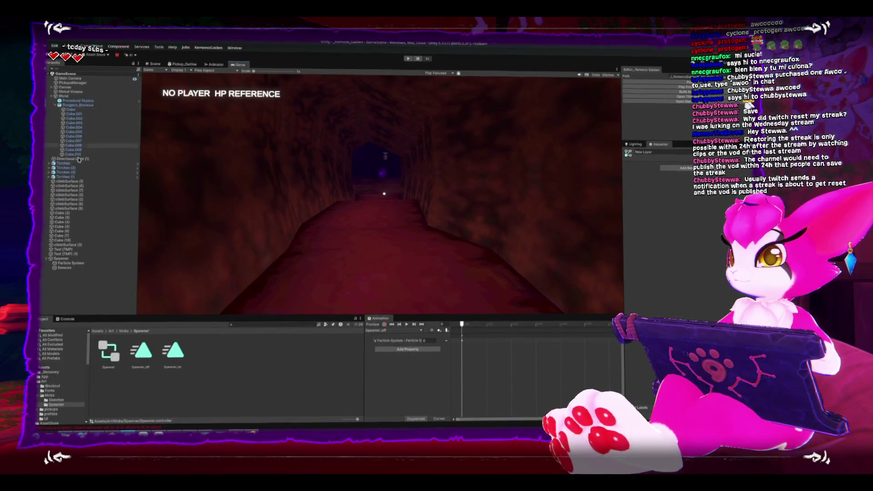
# Assign the Spawner's Animator to Objective_Spawn's animator field and enter Play mode
pyautogui.click(59, 259)
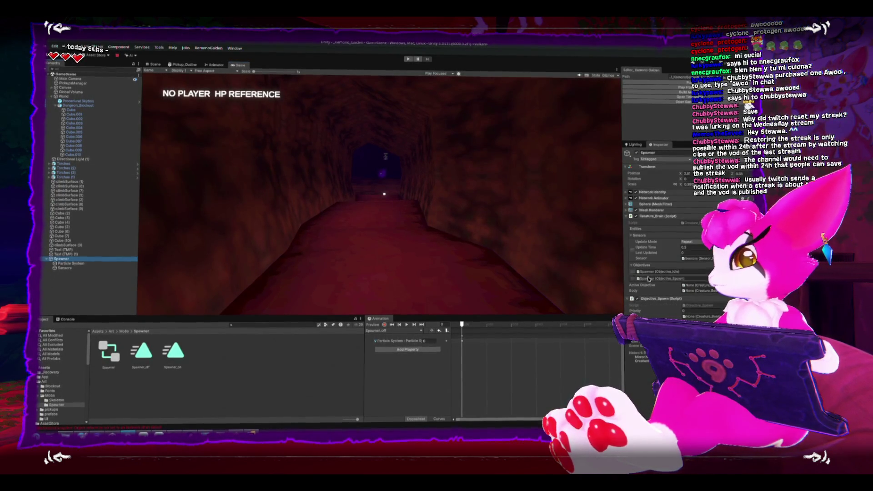
pyautogui.scroll(-3, 662, 286)
pyautogui.click(653, 294)
pyautogui.moveTo(695, 255); pyautogui.dragTo(696, 255)
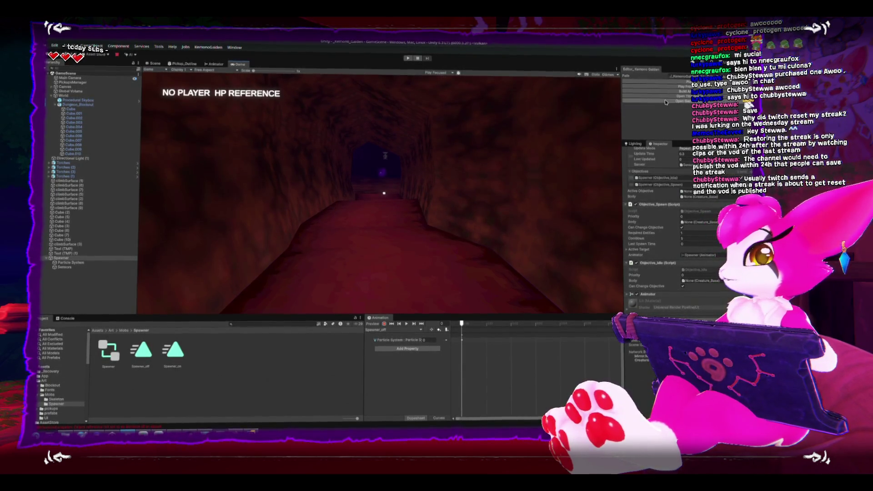
pyautogui.click(675, 82)
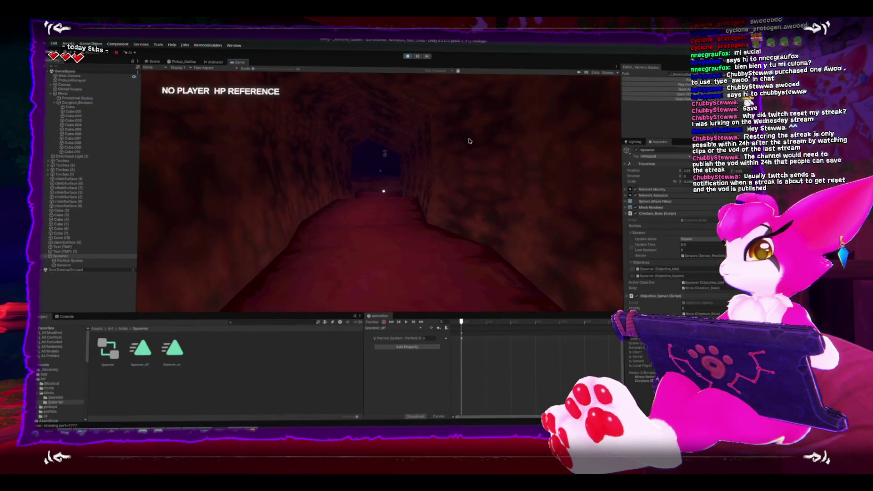
# Walk the character toward the temple and check the Animator graph while playing
pyautogui.press('s')
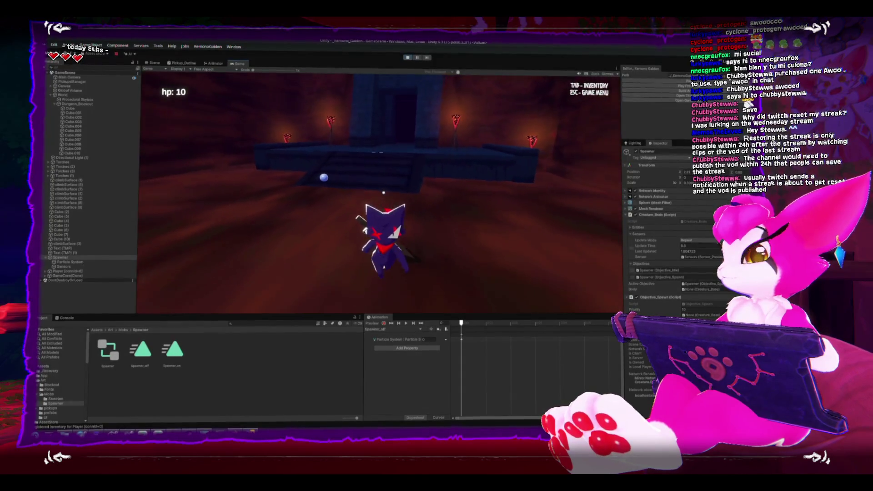
pyautogui.press('s')
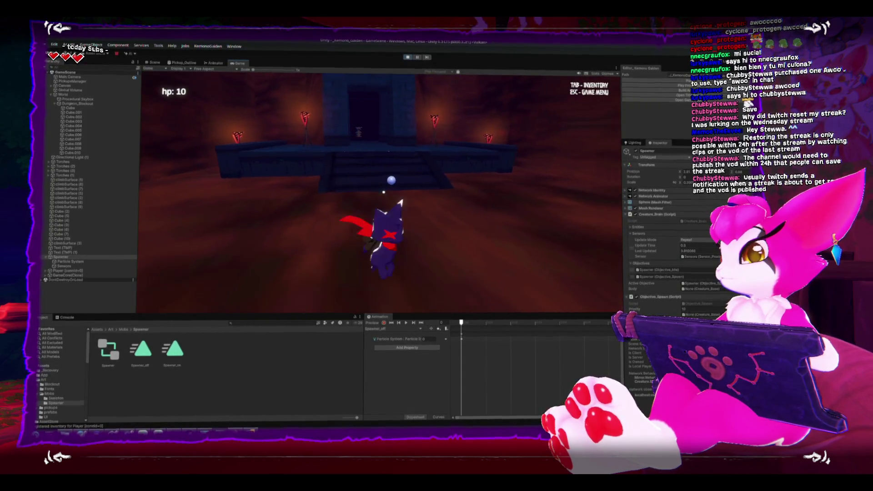
pyautogui.press('w')
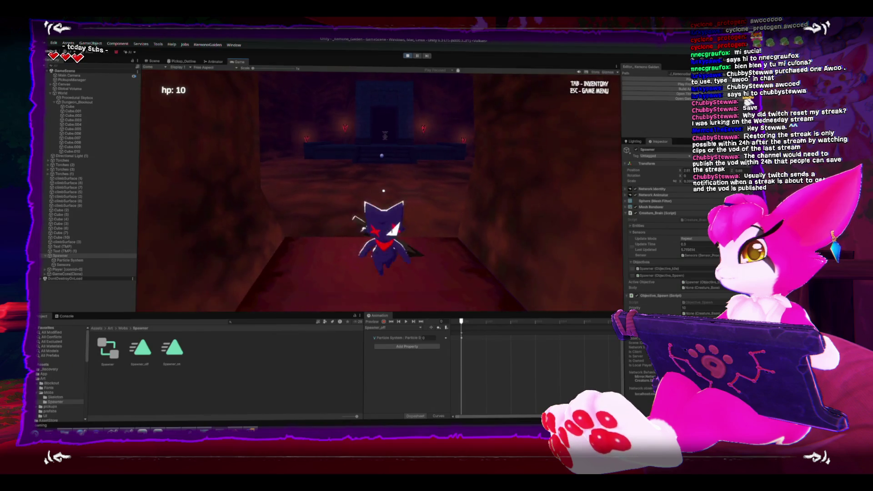
pyautogui.press('w')
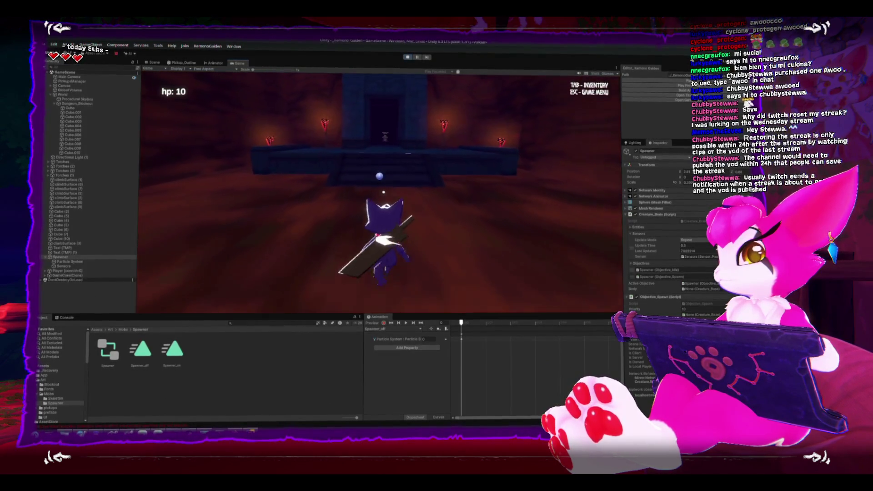
pyautogui.press('Escape')
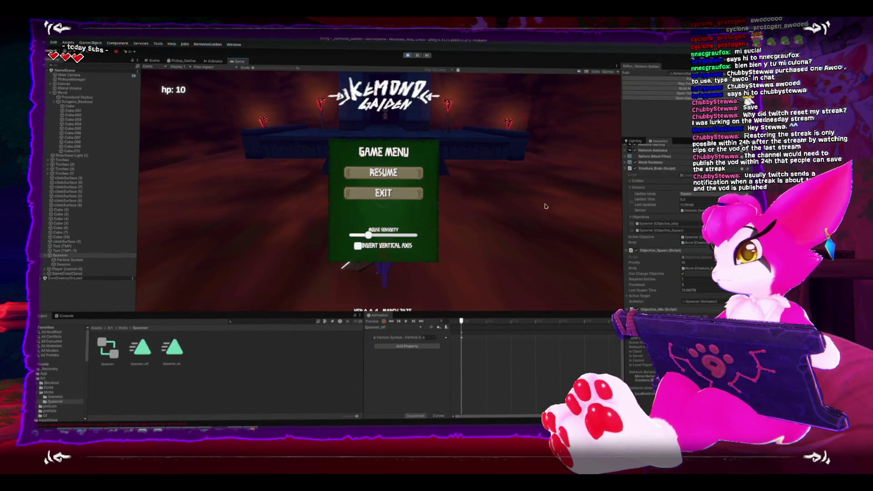
pyautogui.click(214, 61)
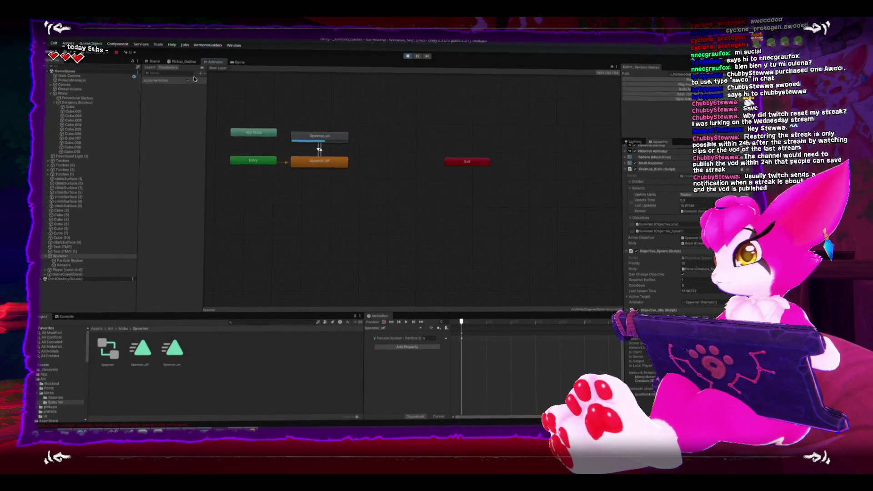
pyautogui.click(238, 62)
# Select the Spawner's Particle System during play, then return focus to the game
pyautogui.press('w')
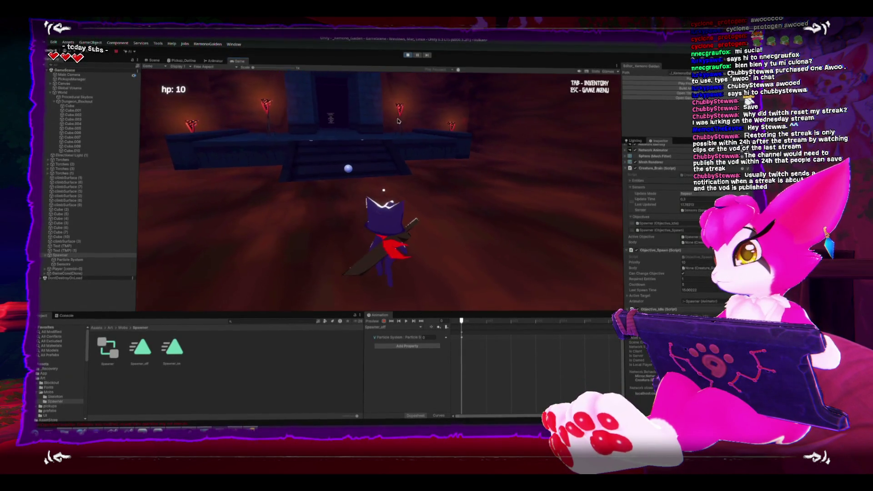
pyautogui.press('Escape')
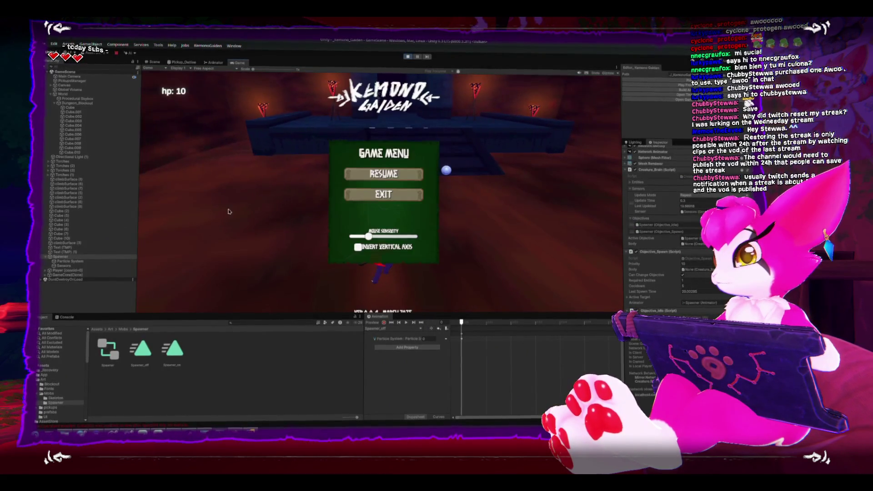
pyautogui.click(72, 261)
pyautogui.scroll(-3, 643, 288)
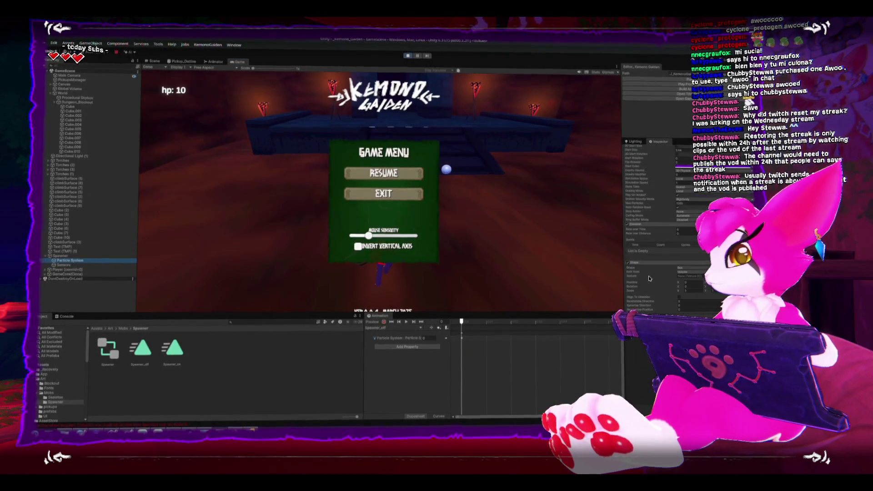
pyautogui.click(565, 233)
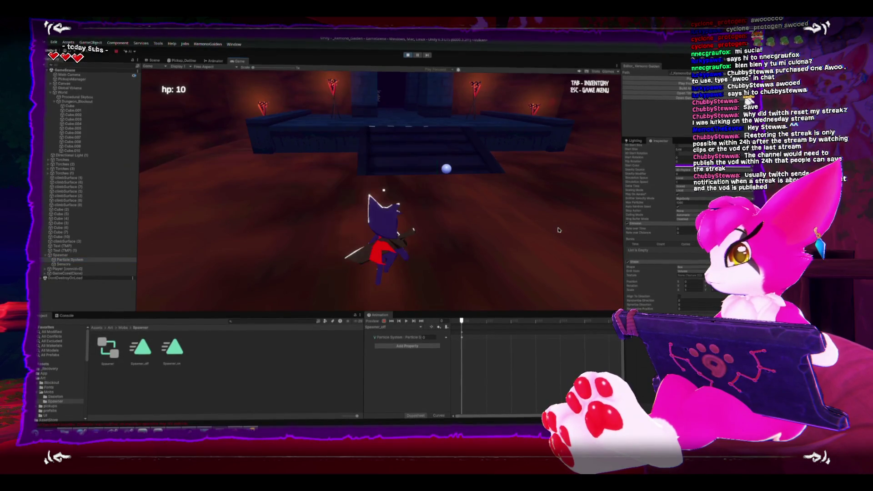
# Walk the character through the corridor and torch-lit room, then stop the play-test
pyautogui.press('s')
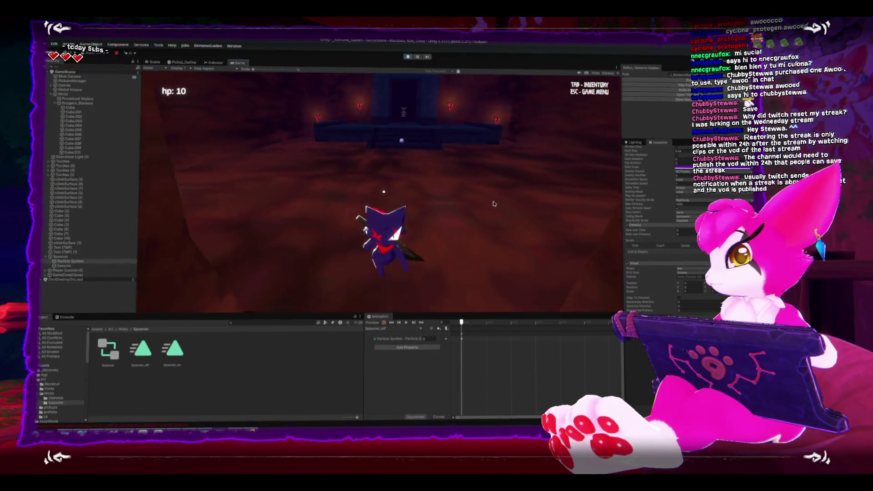
pyautogui.press('w')
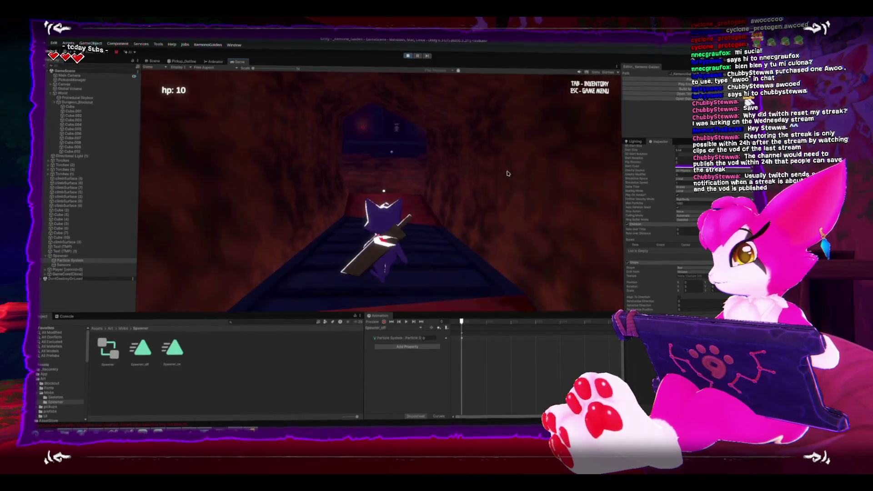
pyautogui.press('w')
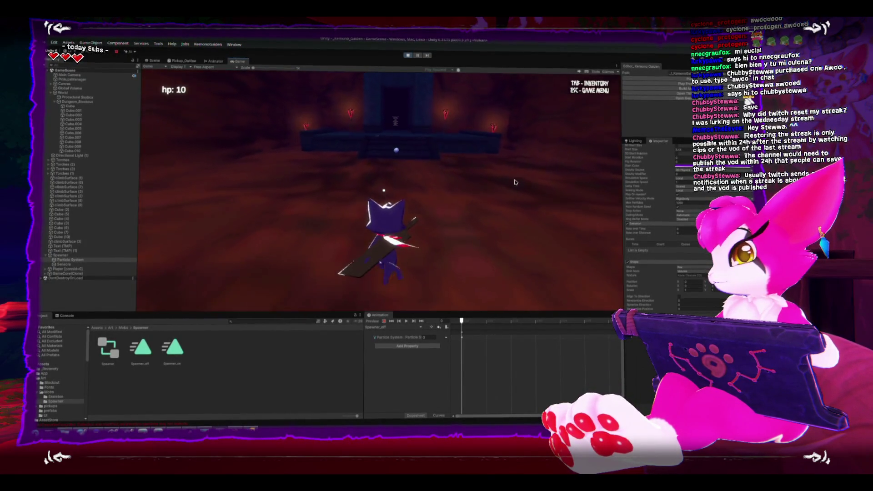
pyautogui.press('s')
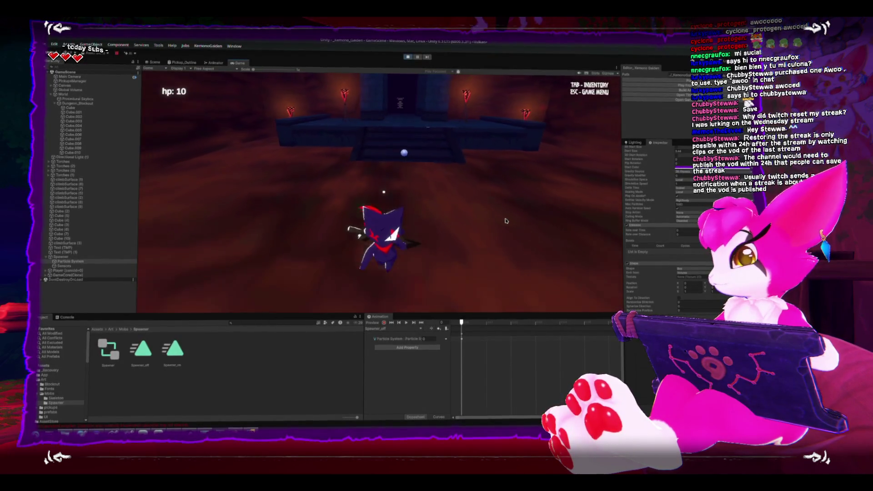
pyautogui.press('s')
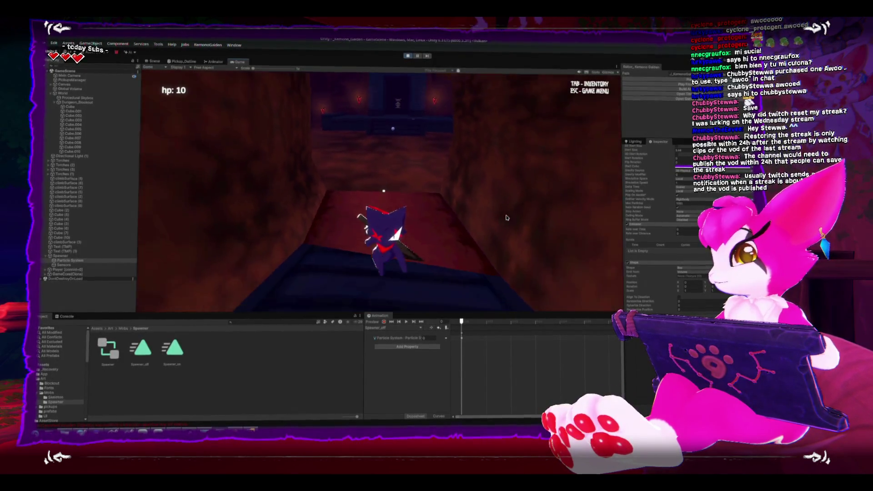
pyautogui.press('w')
pyautogui.press('Escape')
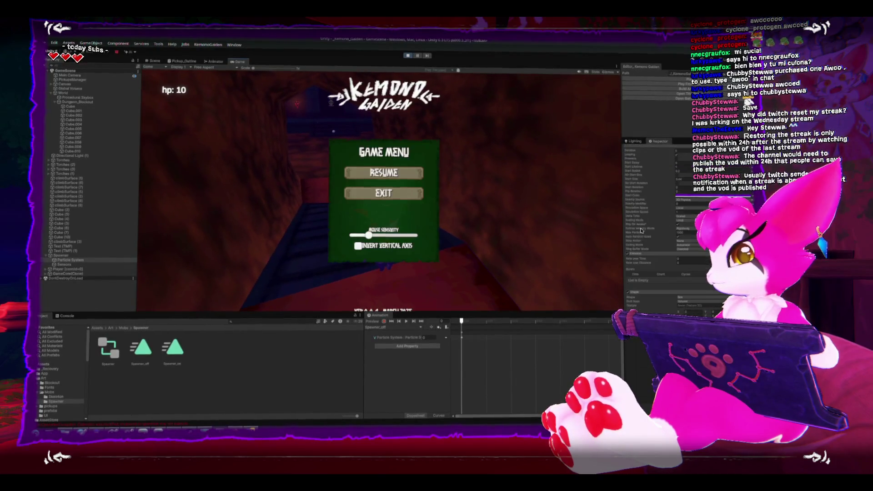
pyautogui.press('Escape')
pyautogui.scroll(-4, 642, 231)
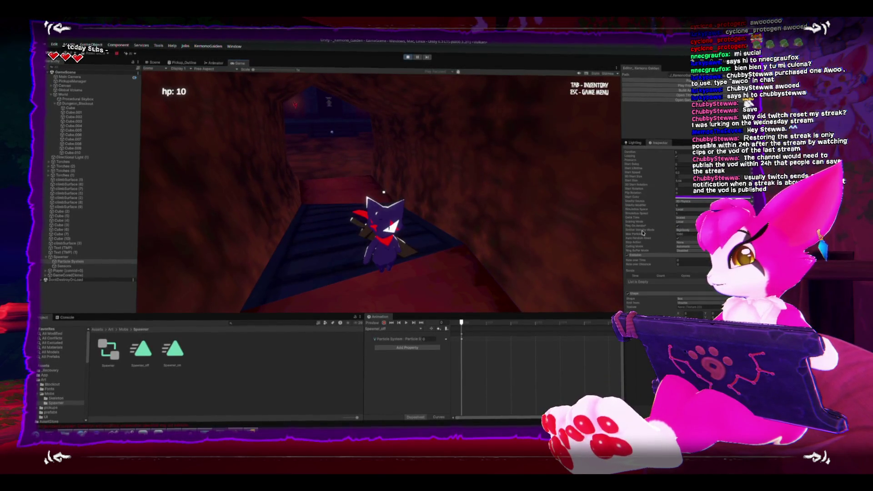
pyautogui.press('w')
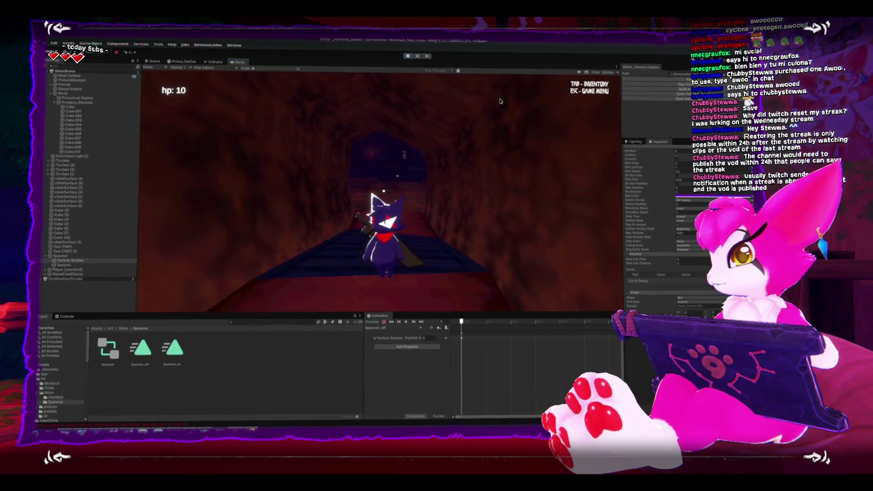
pyautogui.click(685, 262)
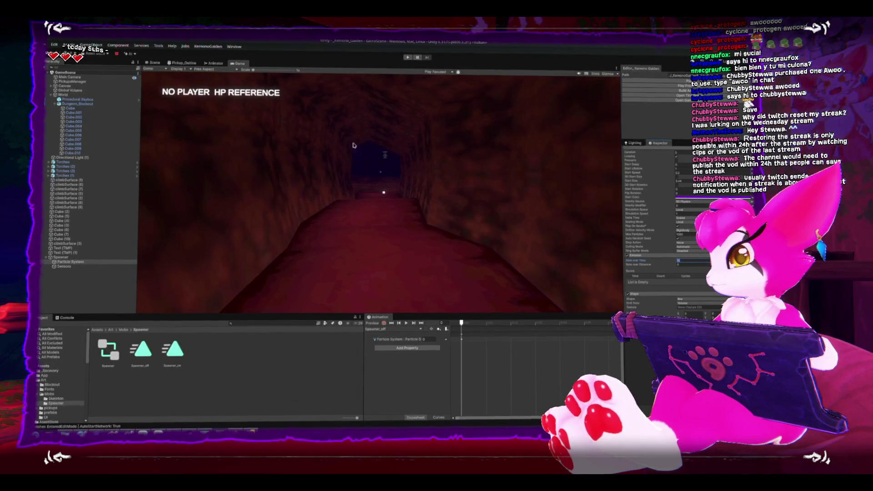
# Record a keyframe for the particle system's Emission toggle in the Spawner_on clip
pyautogui.click(214, 63)
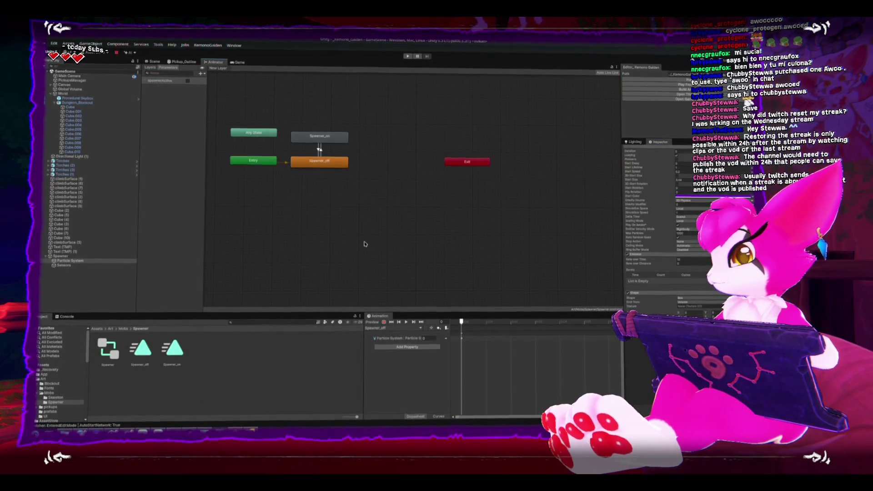
pyautogui.click(389, 343)
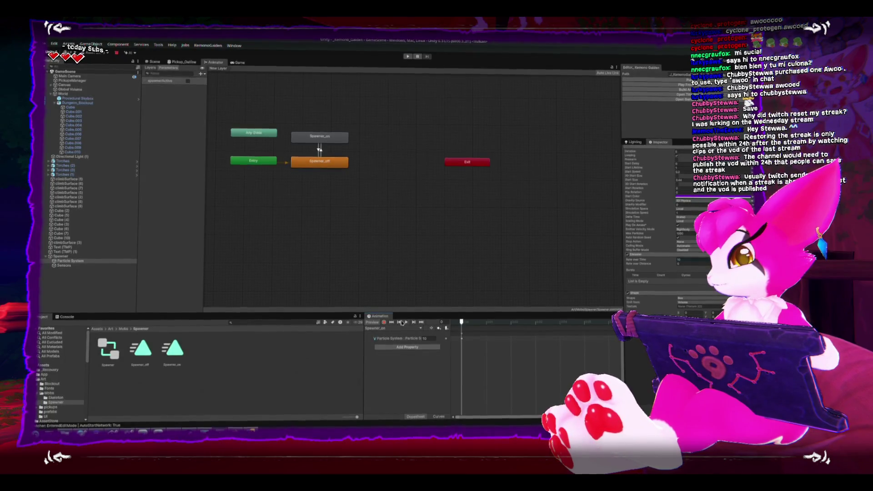
pyautogui.click(383, 323)
pyautogui.click(628, 255)
pyautogui.click(628, 255)
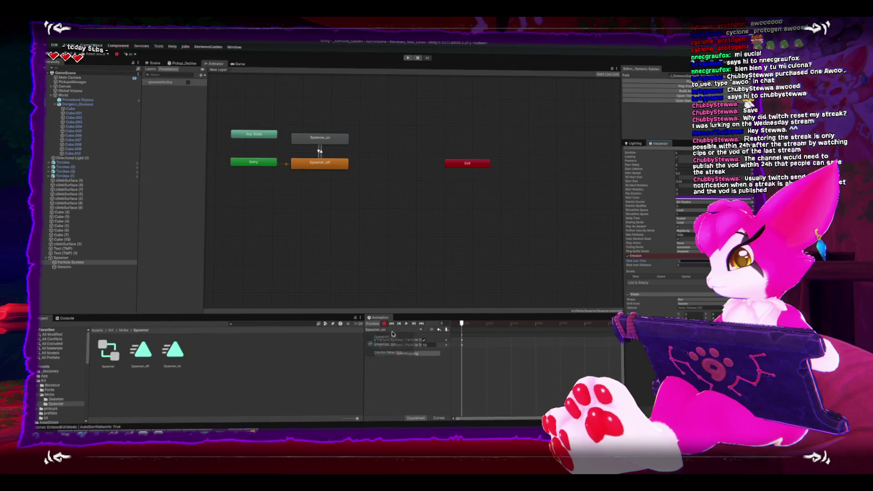
# Replace Spawner_off's Particle System key with a recorded Emission change
pyautogui.click(396, 337)
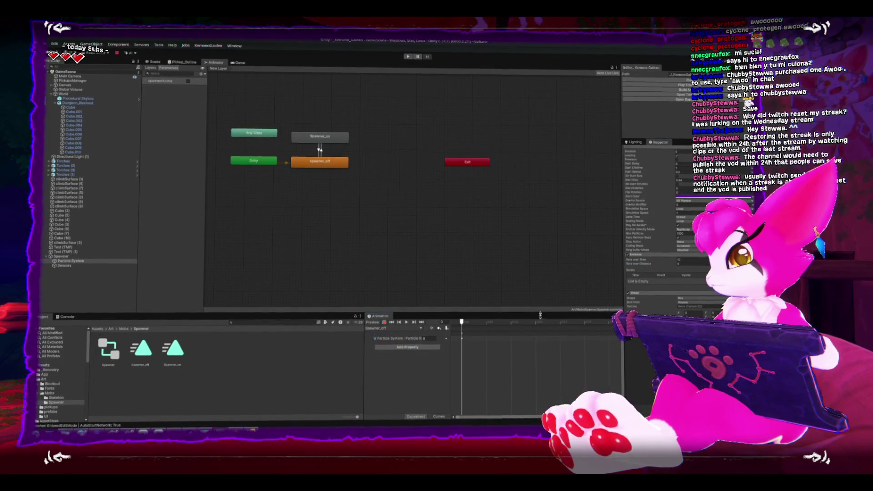
pyautogui.press('Delete')
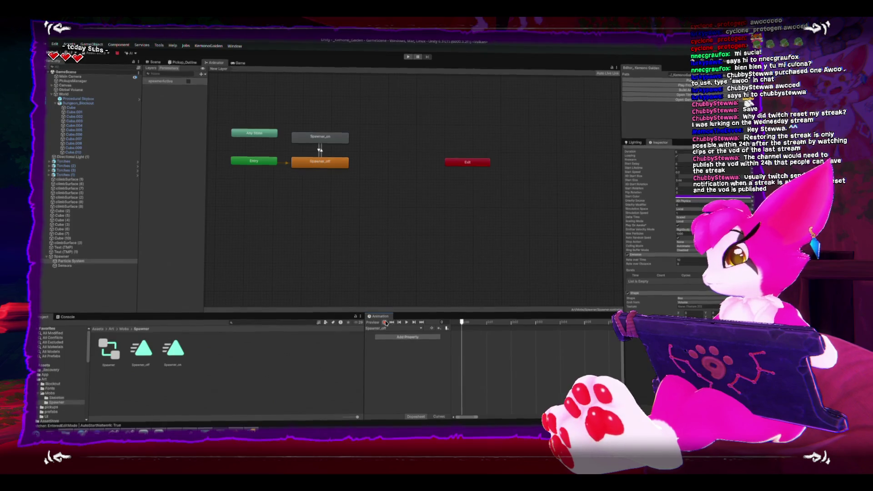
pyautogui.click(384, 323)
pyautogui.click(633, 256)
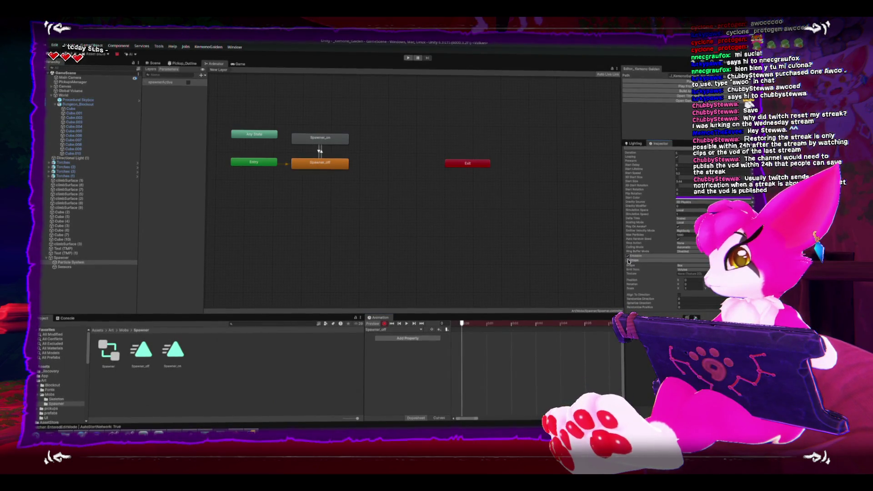
pyautogui.click(629, 260)
# Deselect the graph states and start a new play-test with Ctrl+P
pyautogui.click(245, 118)
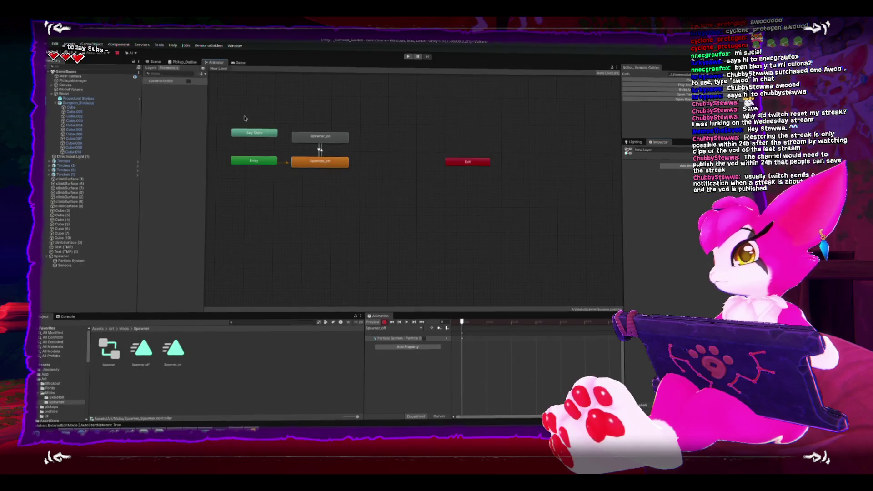
pyautogui.click(157, 68)
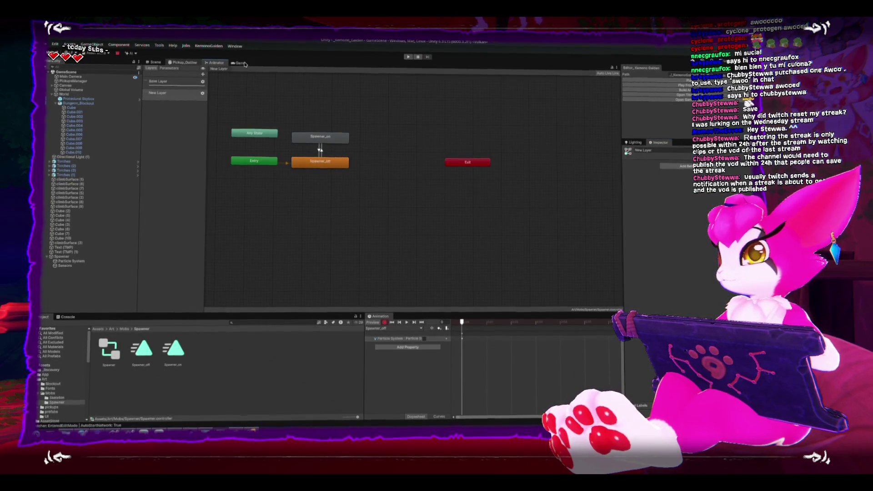
pyautogui.click(241, 63)
pyautogui.hotkey('ctrl', 'p')
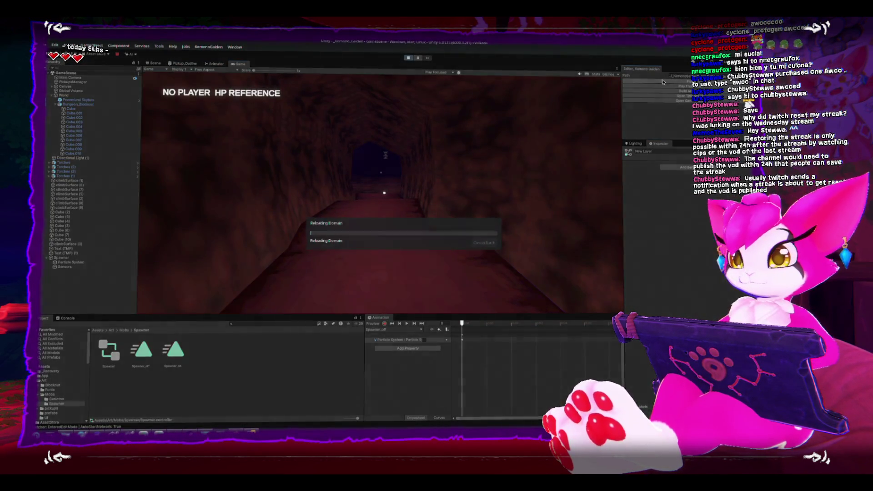
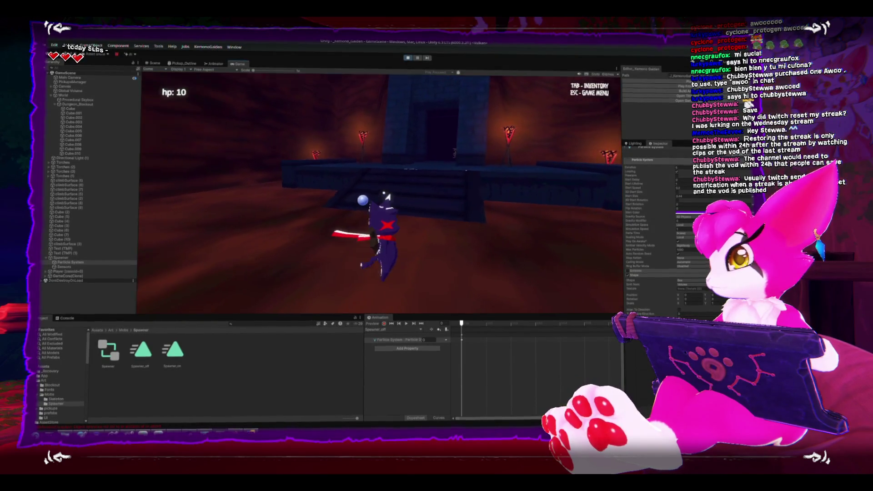
# Leave the running game and inspect the Spawner_on state and its transition in the Animator graph
pyautogui.press('Escape')
pyautogui.click(215, 64)
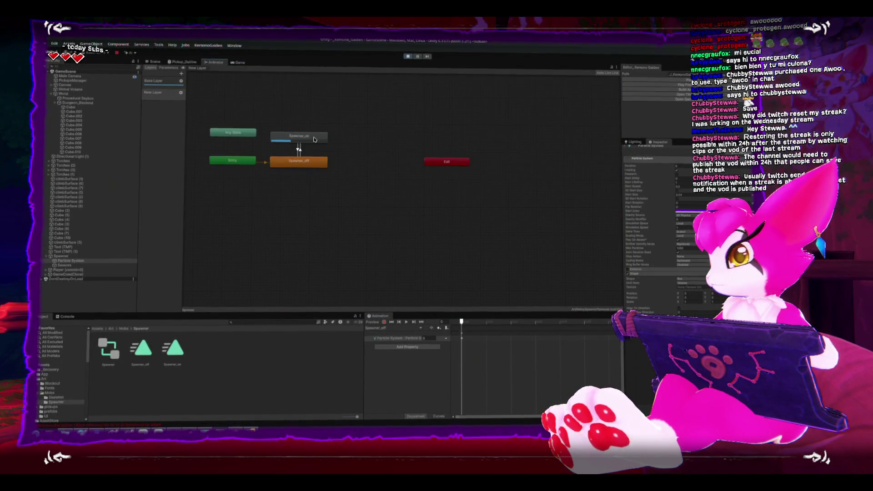
pyautogui.click(314, 139)
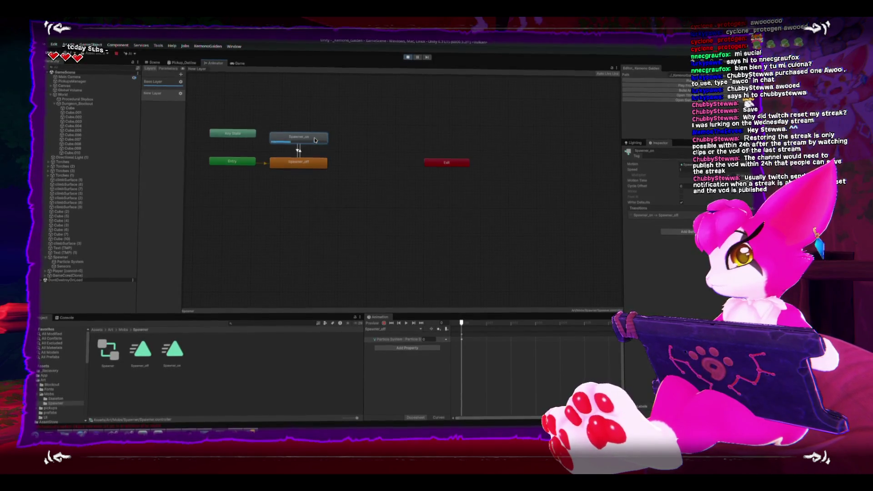
# Select the spawner's Particle System in the Scene view and review its Inspector settings
pyautogui.click(158, 65)
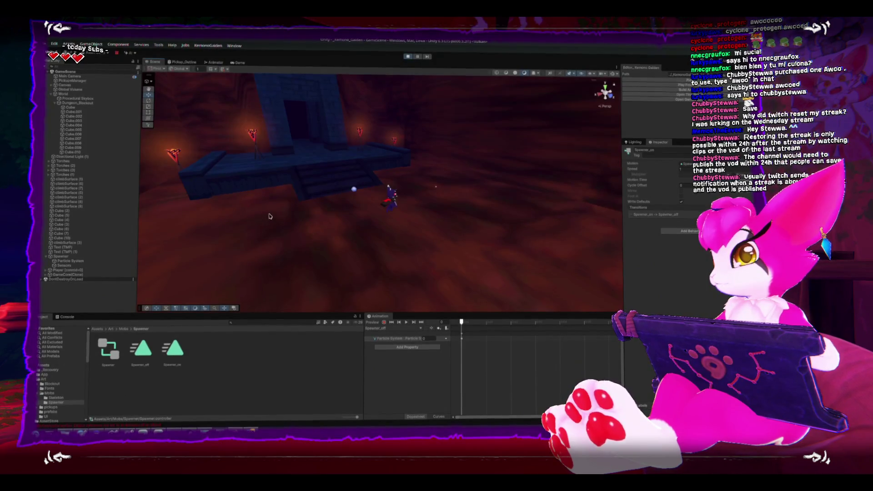
pyautogui.click(68, 262)
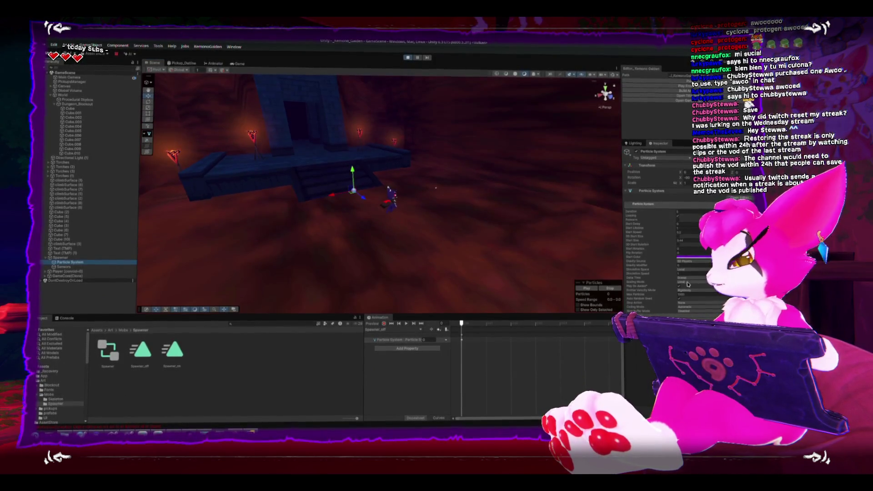
pyautogui.scroll(-3, 652, 263)
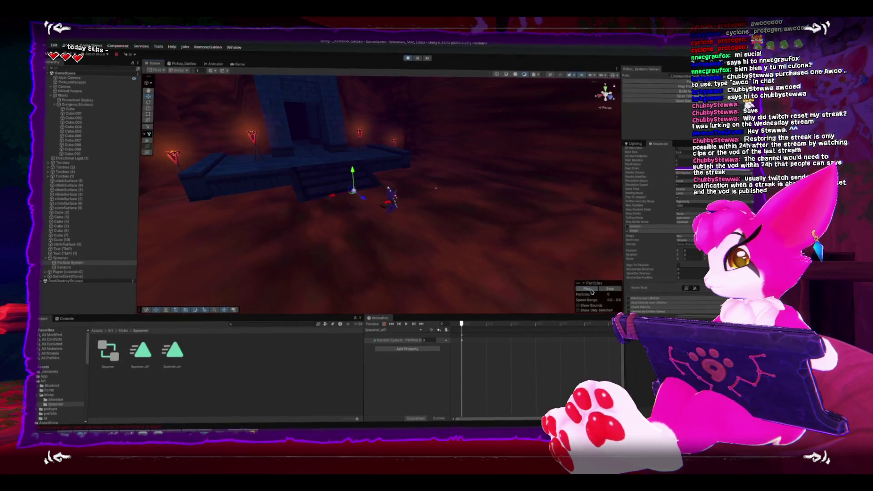
pyautogui.scroll(3, 633, 224)
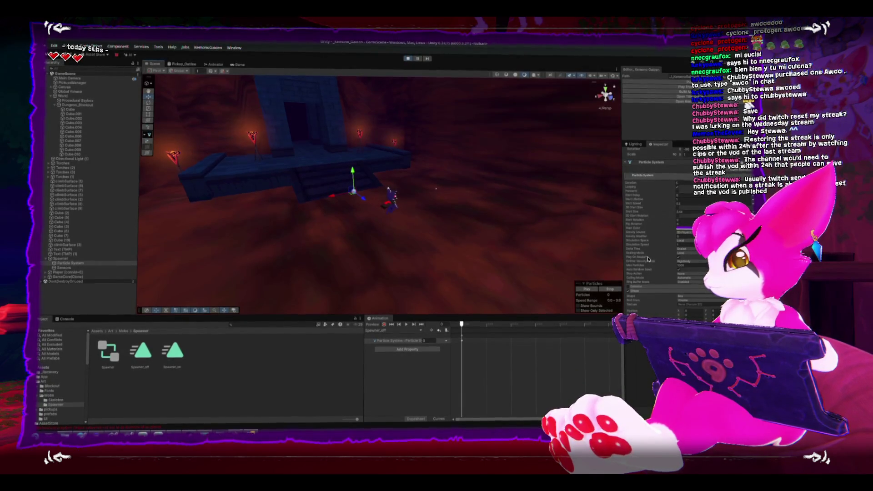
# Run the game, then look through the web search results on animating a particle system
pyautogui.click(408, 60)
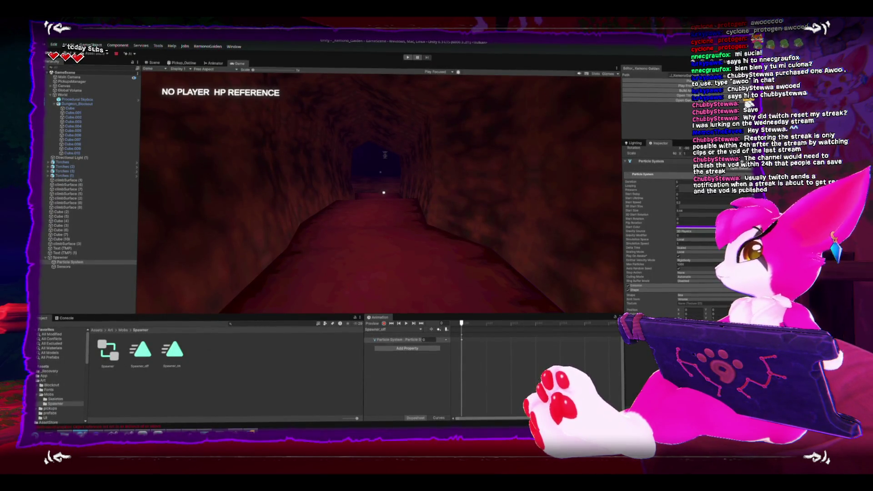
pyautogui.hotkey('alt', 'Tab')
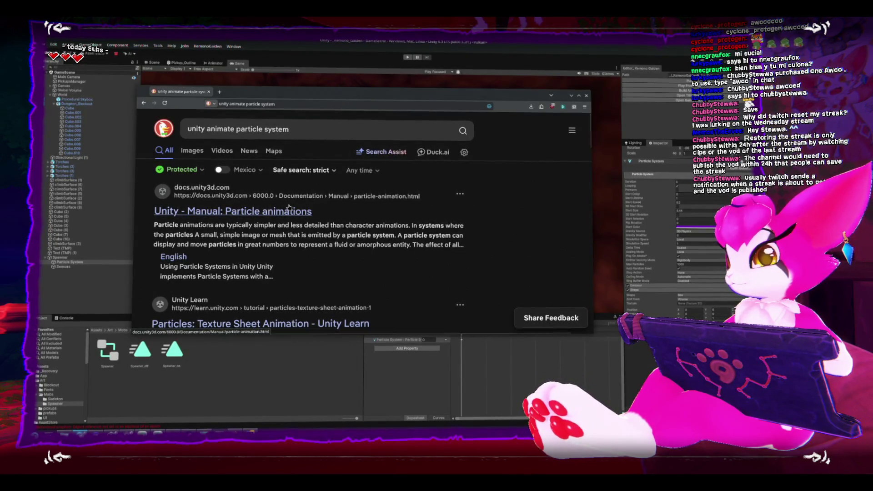
pyautogui.scroll(-3, 288, 208)
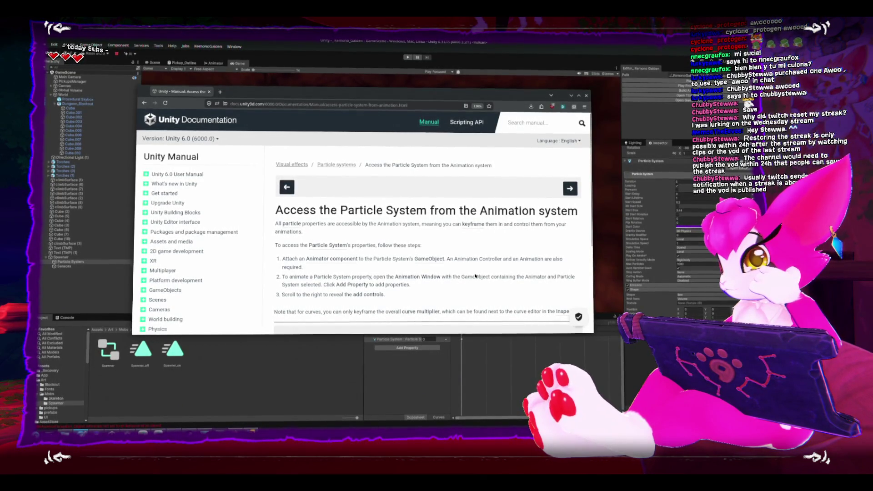
# Read the Unity Manual page 'Access the Particle System from the Animation system', then return to Unity
pyautogui.scroll(-1, 475, 276)
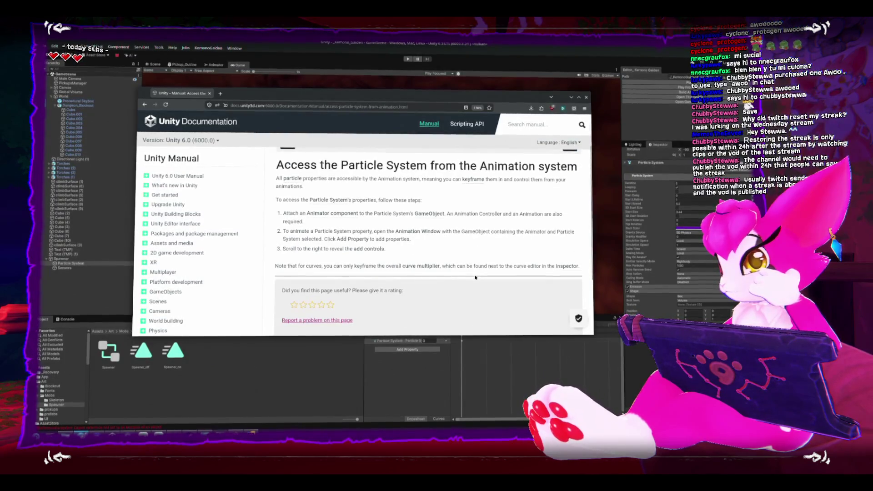
pyautogui.scroll(1, 475, 276)
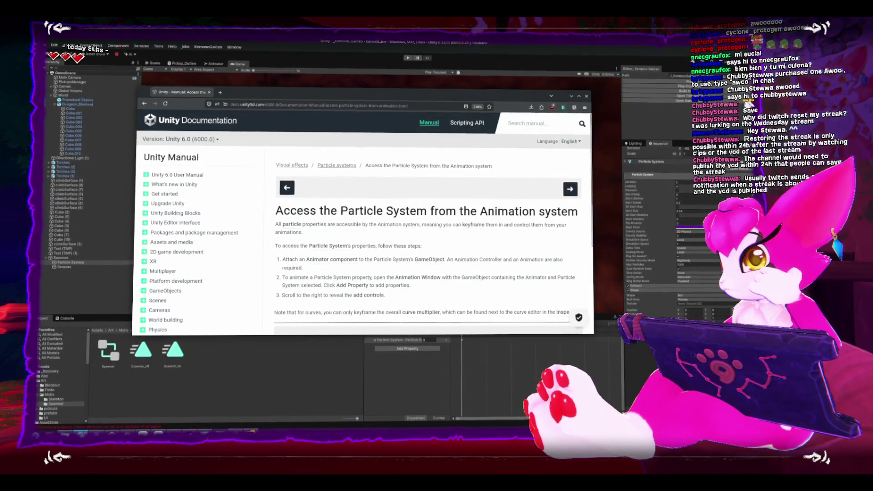
pyautogui.hotkey('alt', 'Tab')
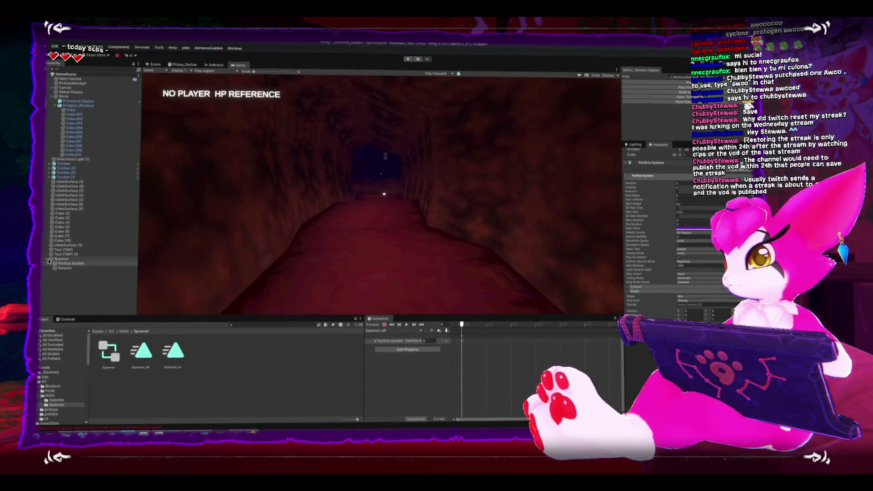
# Select the Spawner object and switch the Animation window to the Spawner_on clip
pyautogui.click(66, 254)
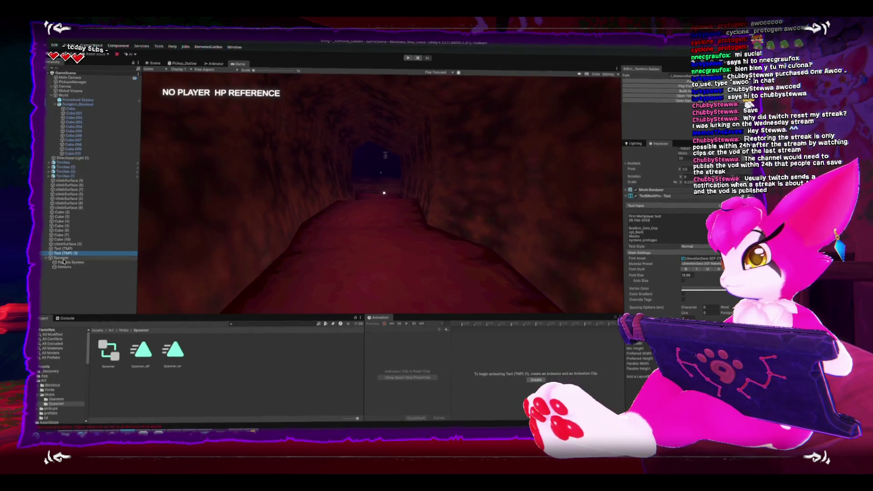
pyautogui.press('Down')
pyautogui.click(401, 339)
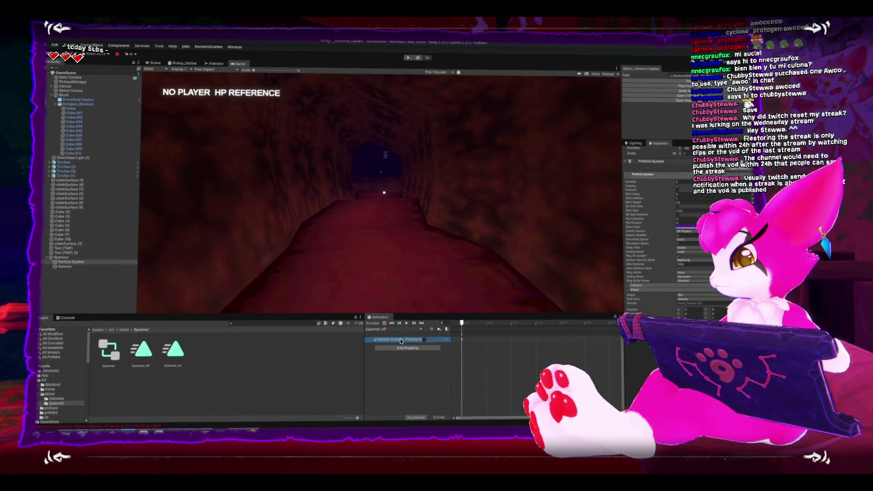
pyautogui.click(394, 329)
pyautogui.click(396, 341)
# Delete both old Particle System tracks and add the Particle System's Is Active property
pyautogui.keyDown('shift'); pyautogui.click(400, 346); pyautogui.keyUp('shift')
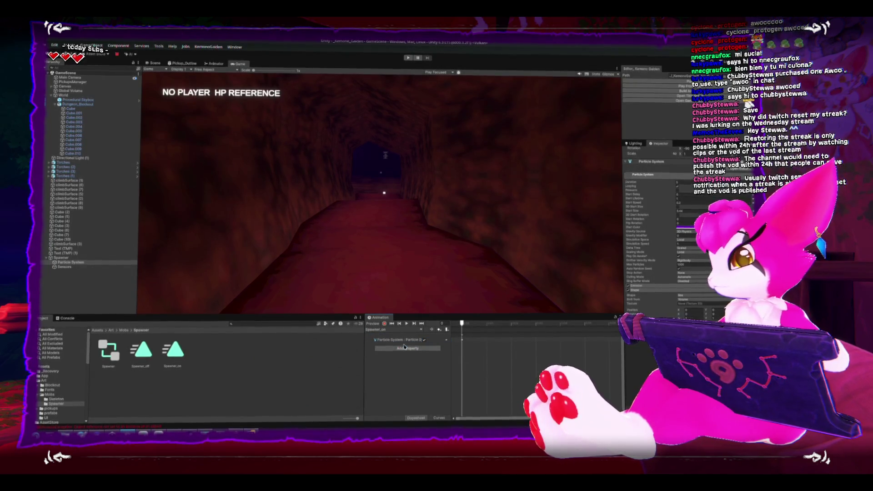
pyautogui.press('Delete')
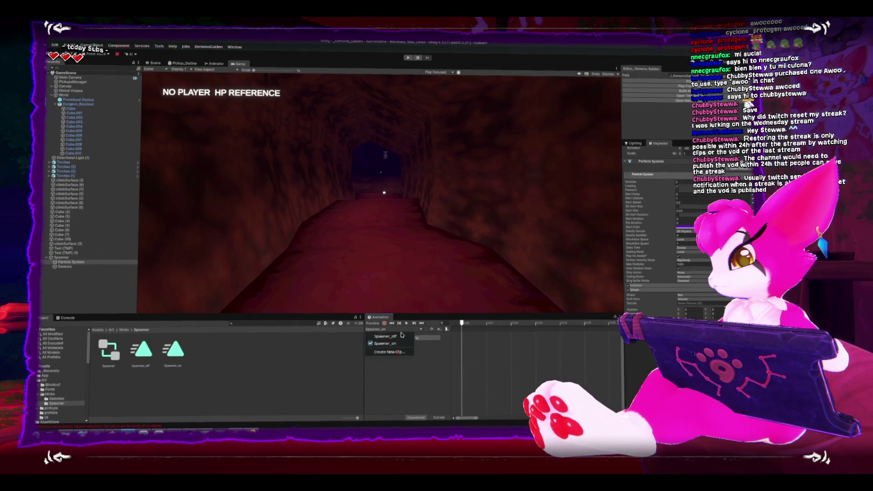
pyautogui.click(410, 338)
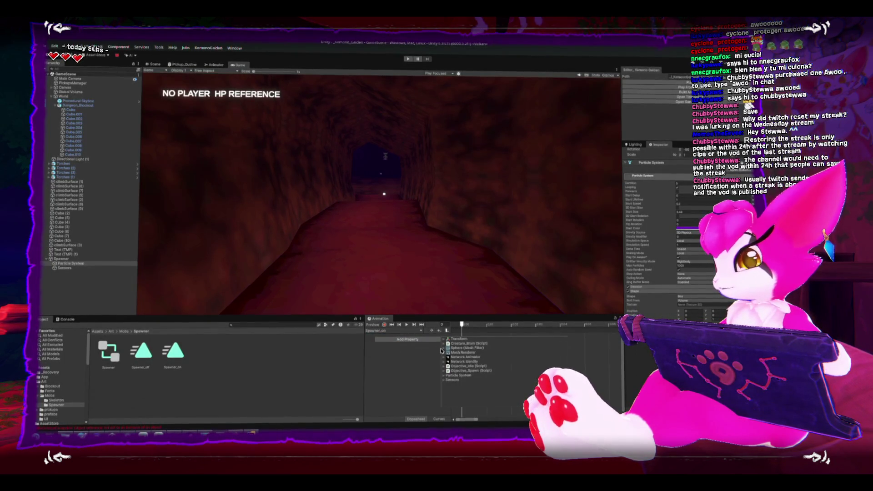
pyautogui.click(445, 375)
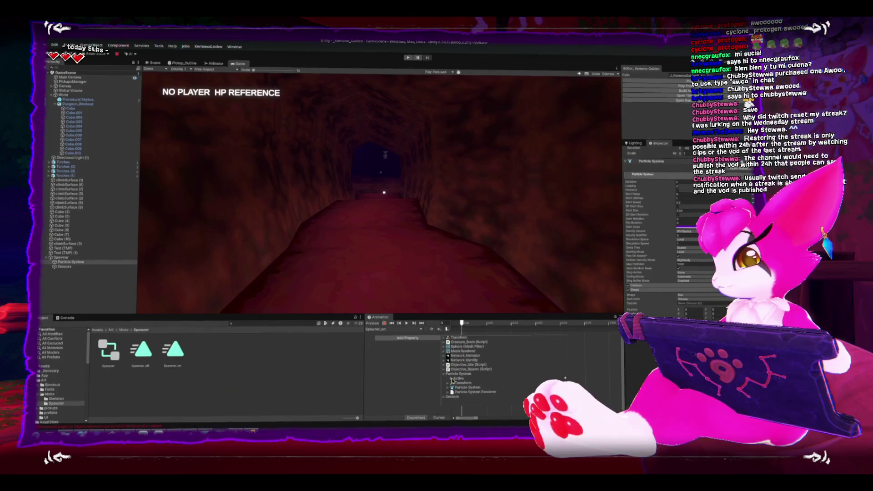
pyautogui.click(458, 379)
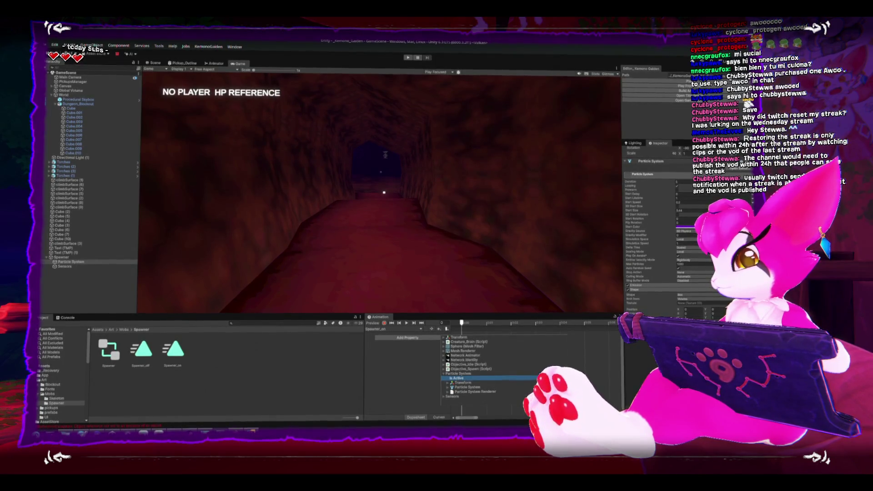